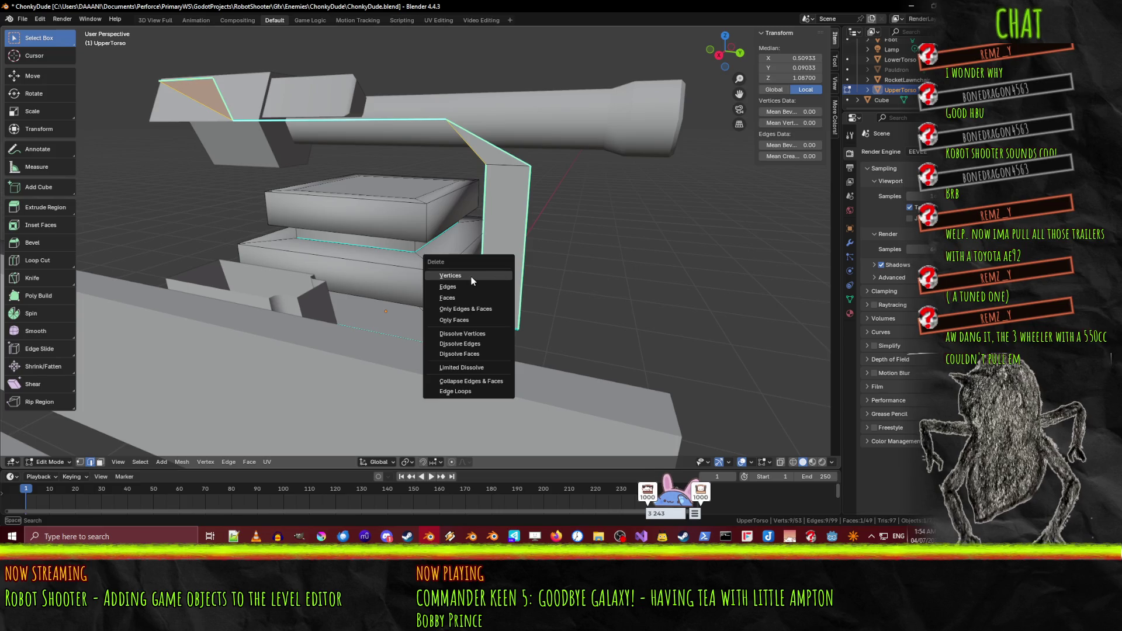
Step: Delete the selected upper-torso vertices and save ChonkyDude.blend
click(497, 274)
mouse_move(497, 274)
middle_down()
mouse_move(482, 286)
mouse_move(501, 248)
mouse_move(529, 265)
mouse_move(515, 272)
mouse_move(496, 193)
mouse_move(430, 175)
mouse_move(436, 210)
mouse_move(513, 180)
middle_up()
key(ctrl+s)
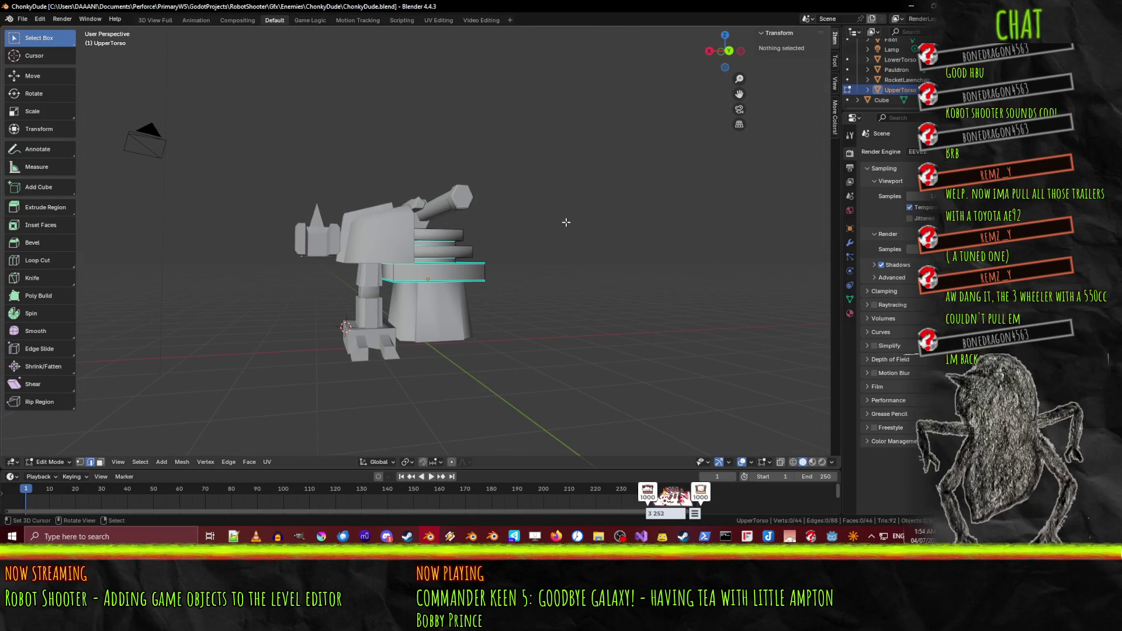
middle_drag(567, 223, 498, 238)
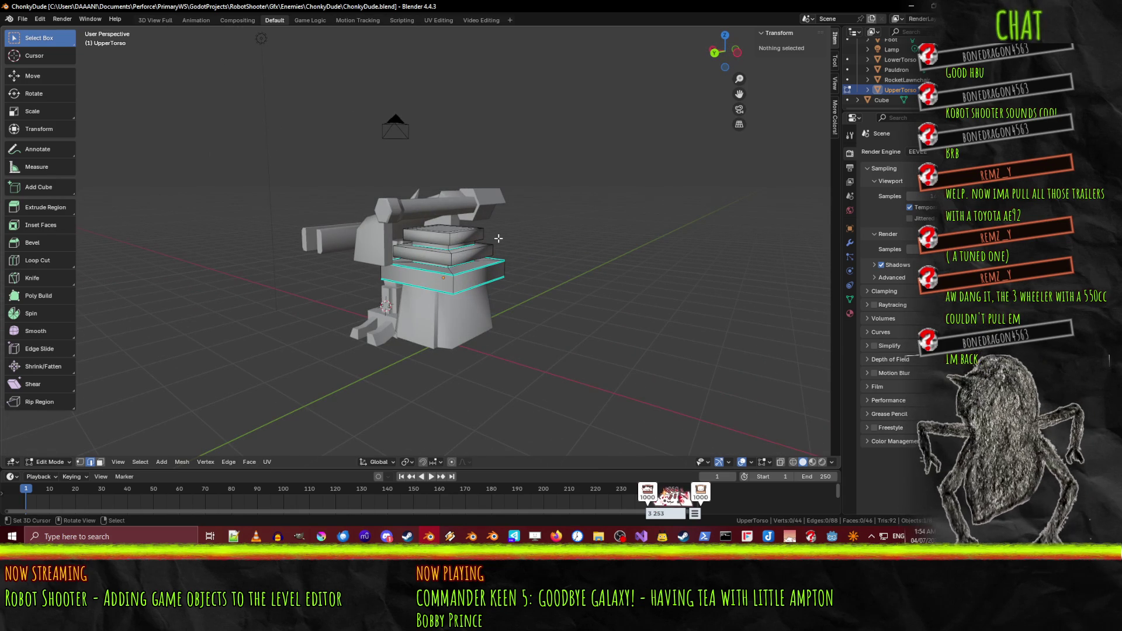
mouse_move(511, 299)
middle_down()
mouse_move(535, 254)
mouse_move(499, 275)
middle_up()
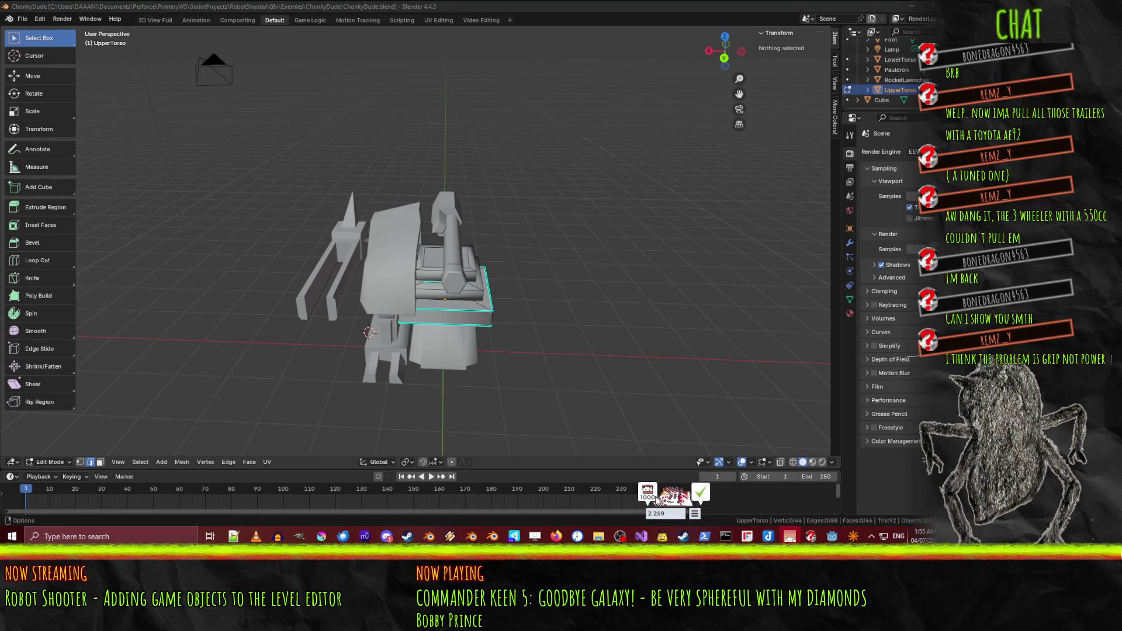
mouse_move(577, 311)
middle_down()
mouse_move(435, 296)
mouse_move(478, 328)
mouse_move(506, 289)
mouse_move(396, 241)
mouse_move(461, 235)
mouse_move(480, 208)
mouse_move(548, 293)
mouse_move(489, 213)
mouse_move(460, 240)
middle_up()
scroll(435, 297, up, 3)
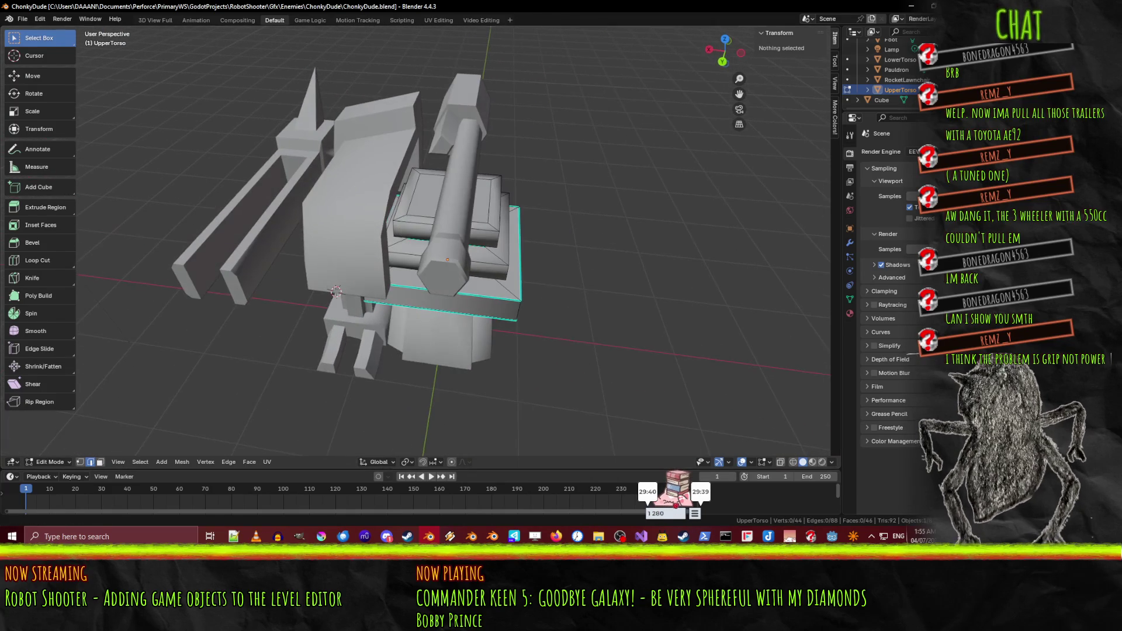
Step: Select the Pauldron and, from Top view, duplicate it in place
click(877, 70)
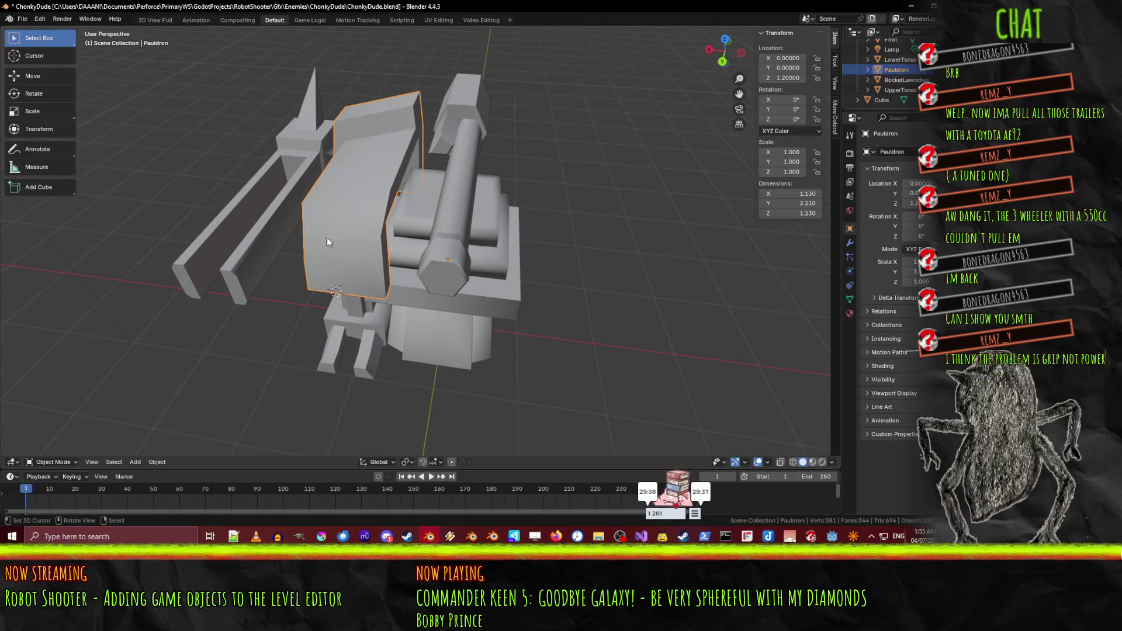
key(KP_6)
key(KP_6)
key(KP_6)
key(KP_5)
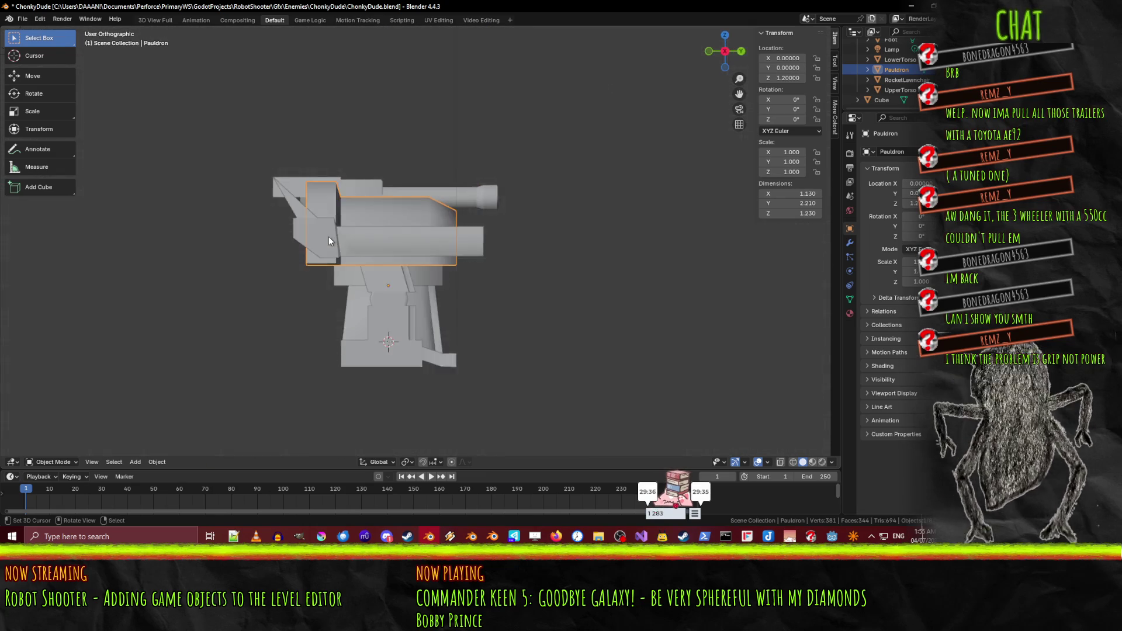
key(KP_7)
key(shift+d)
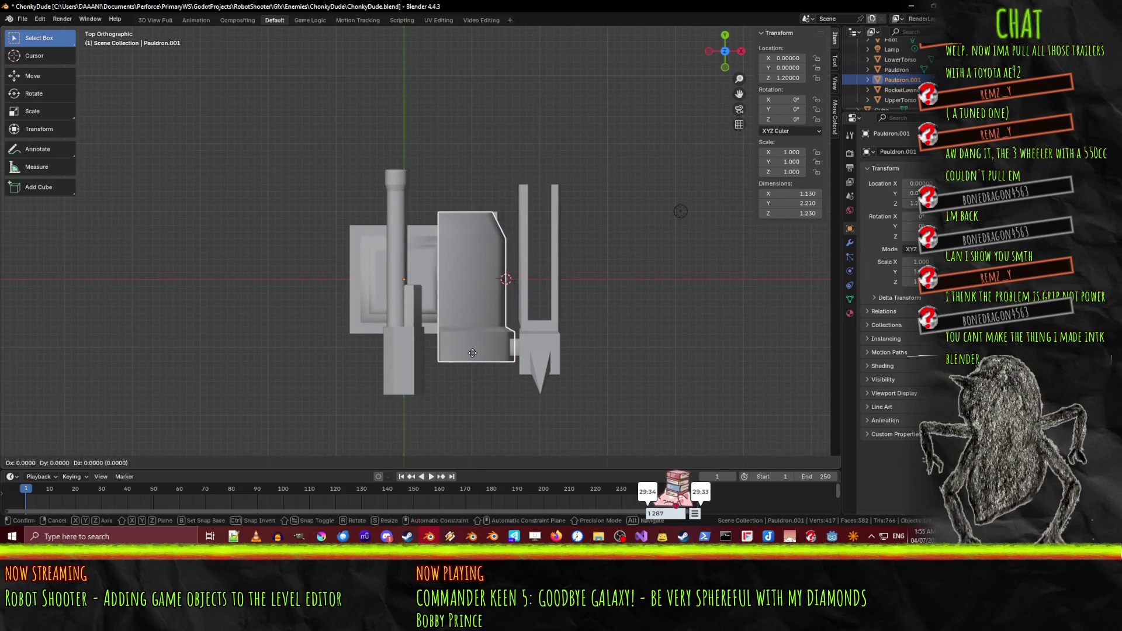
right_click(472, 353)
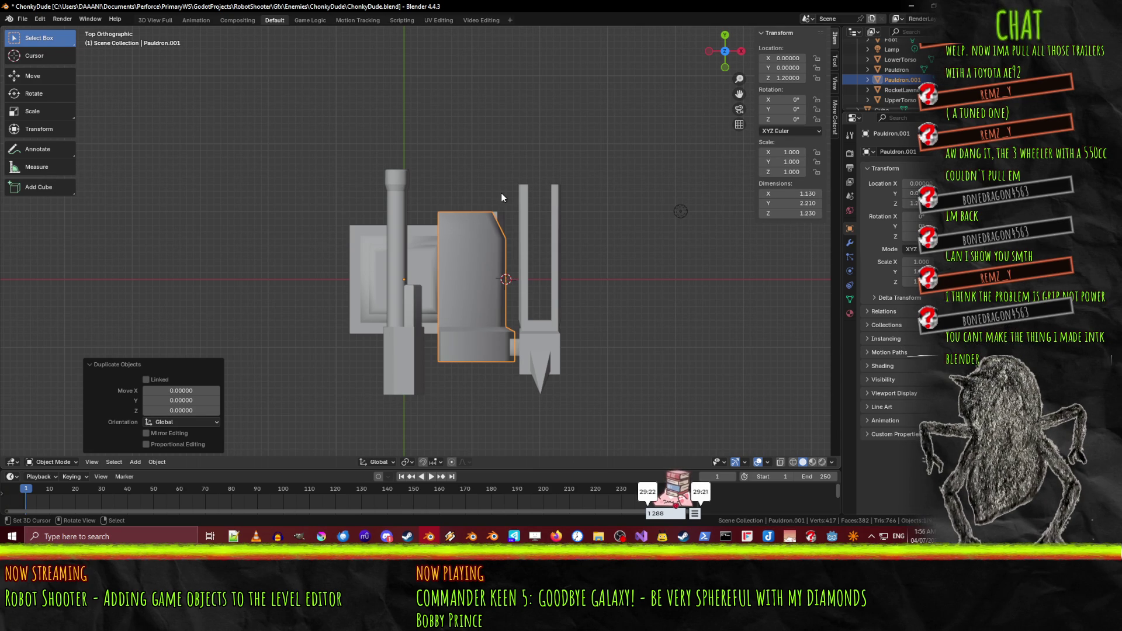
Step: Mirror the pauldron copy along global X onto the opposite shoulder
key(Tab)
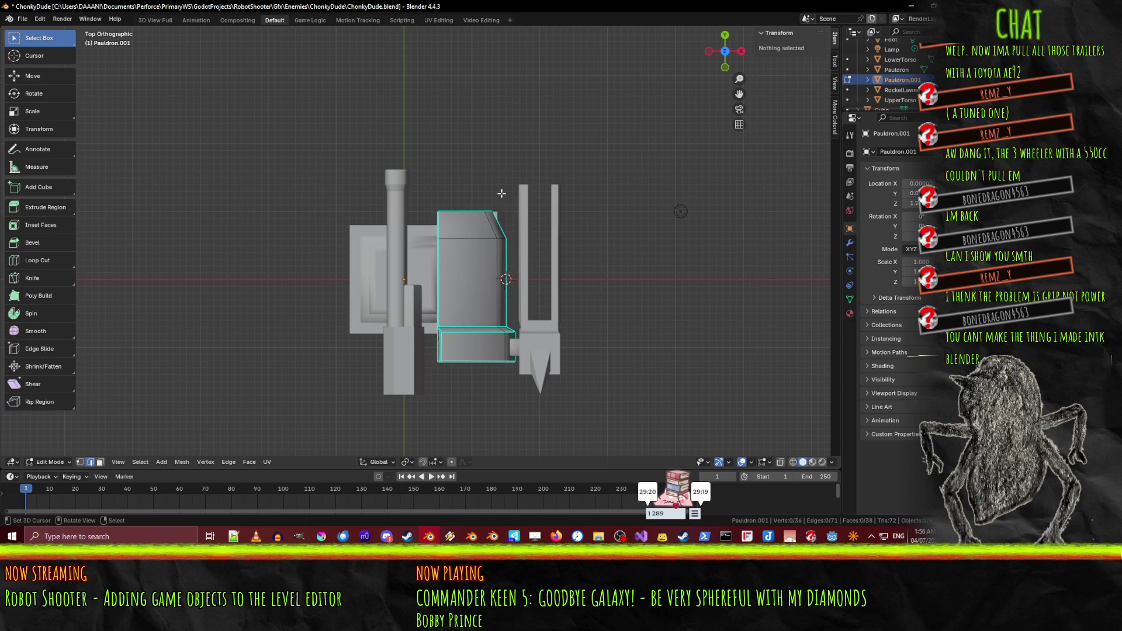
key(Tab)
key(ctrl+m)
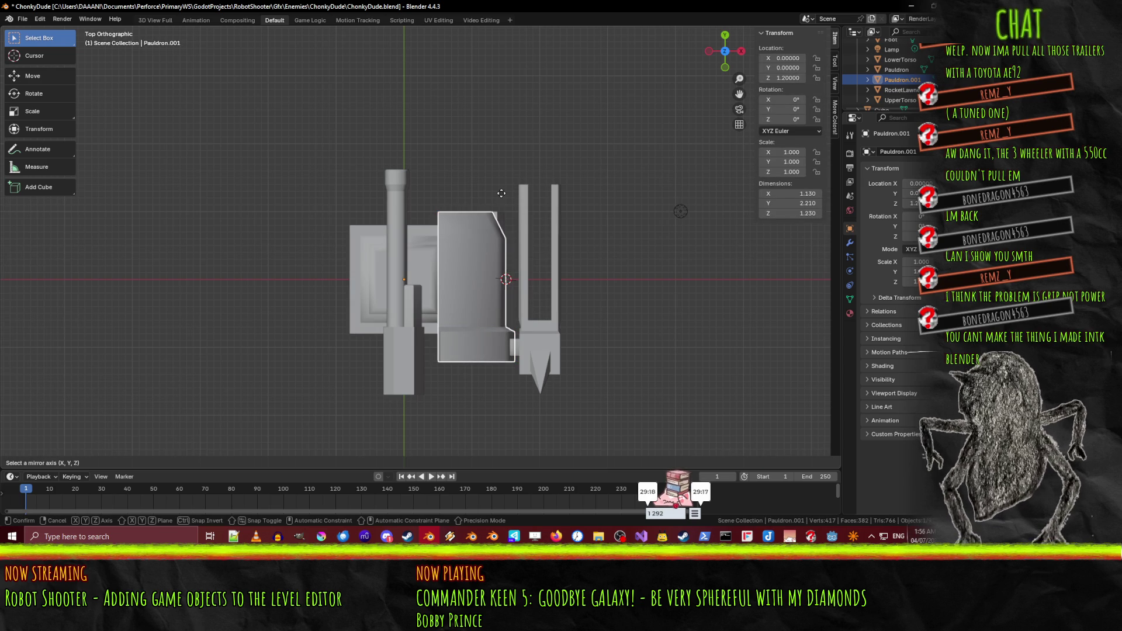
key(x)
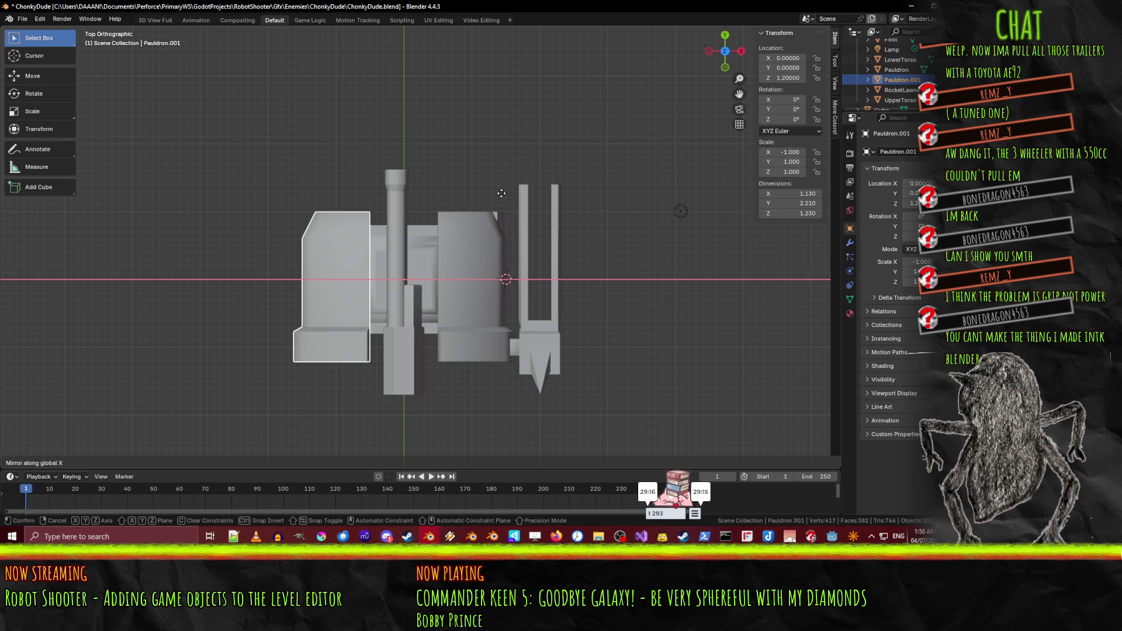
click(501, 193)
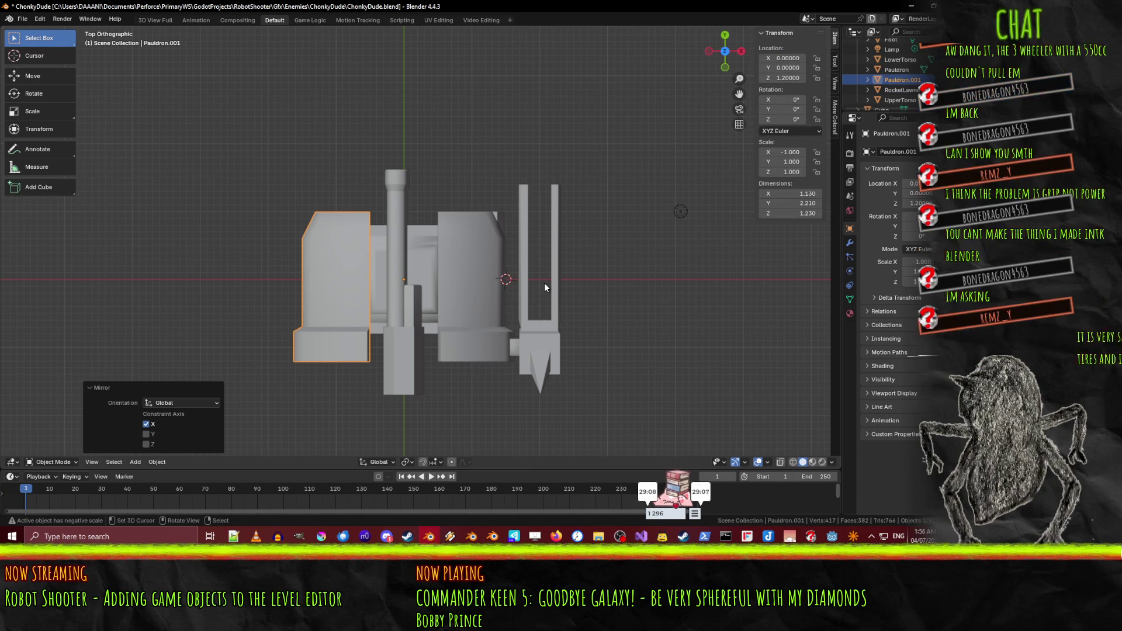
Step: Save the robot file with both pauldrons in place, then orbit to side and low angles
mouse_move(502, 271)
middle_down()
mouse_move(440, 251)
mouse_move(497, 246)
mouse_move(560, 207)
mouse_move(617, 215)
mouse_move(650, 159)
mouse_move(588, 145)
mouse_move(620, 145)
mouse_move(597, 213)
mouse_move(626, 209)
mouse_move(583, 226)
mouse_move(612, 219)
middle_up()
key(ctrl+s)
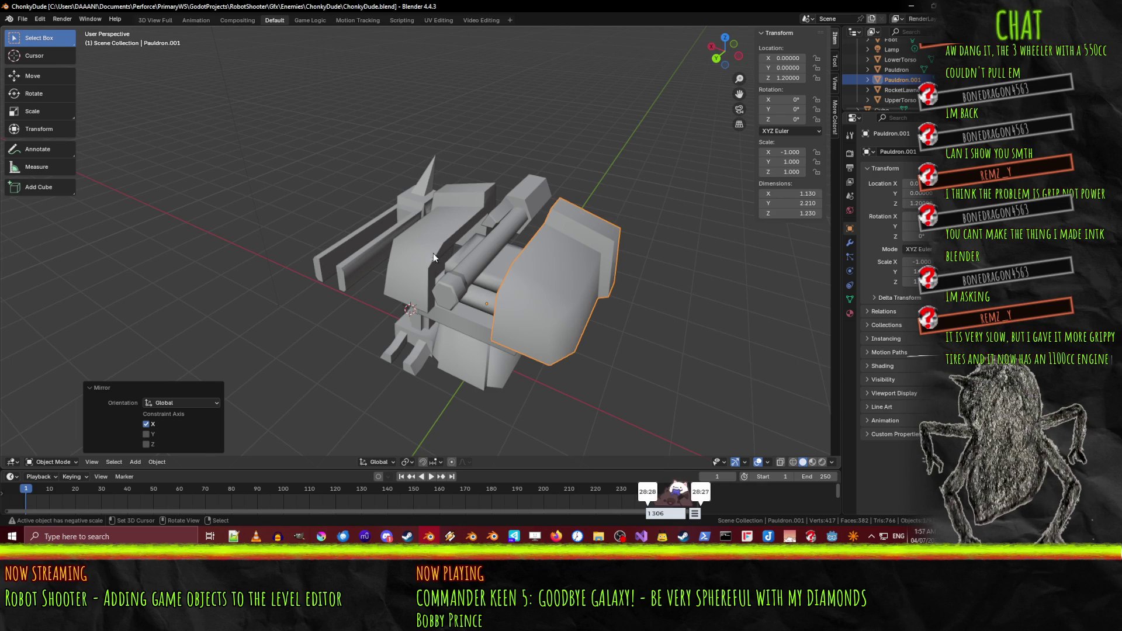
mouse_move(433, 254)
middle_down()
mouse_move(539, 205)
mouse_move(510, 153)
mouse_move(450, 170)
middle_up()
scroll(468, 208, up, 5)
mouse_move(468, 208)
middle_down()
mouse_move(473, 295)
mouse_move(518, 146)
mouse_move(535, 161)
mouse_move(511, 172)
mouse_move(619, 174)
mouse_move(752, 227)
mouse_move(503, 215)
mouse_move(656, 231)
mouse_move(562, 255)
mouse_move(558, 215)
middle_up()
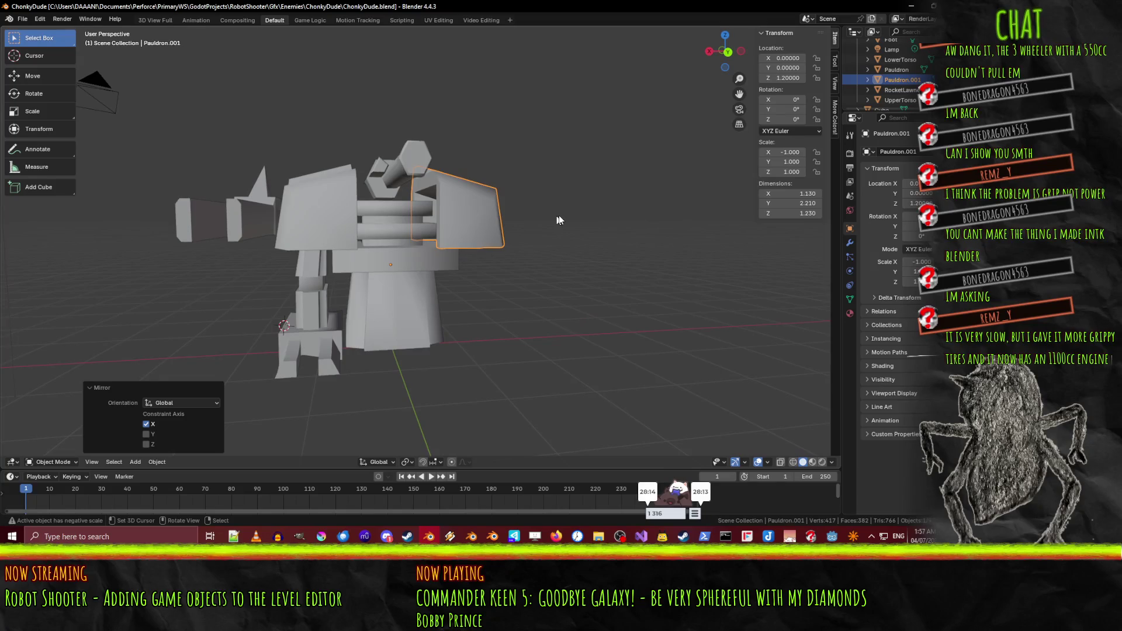
Step: Check the robot from straight front and back views, then select UpperTorso
key(KP_3)
key(ctrl+KP_1)
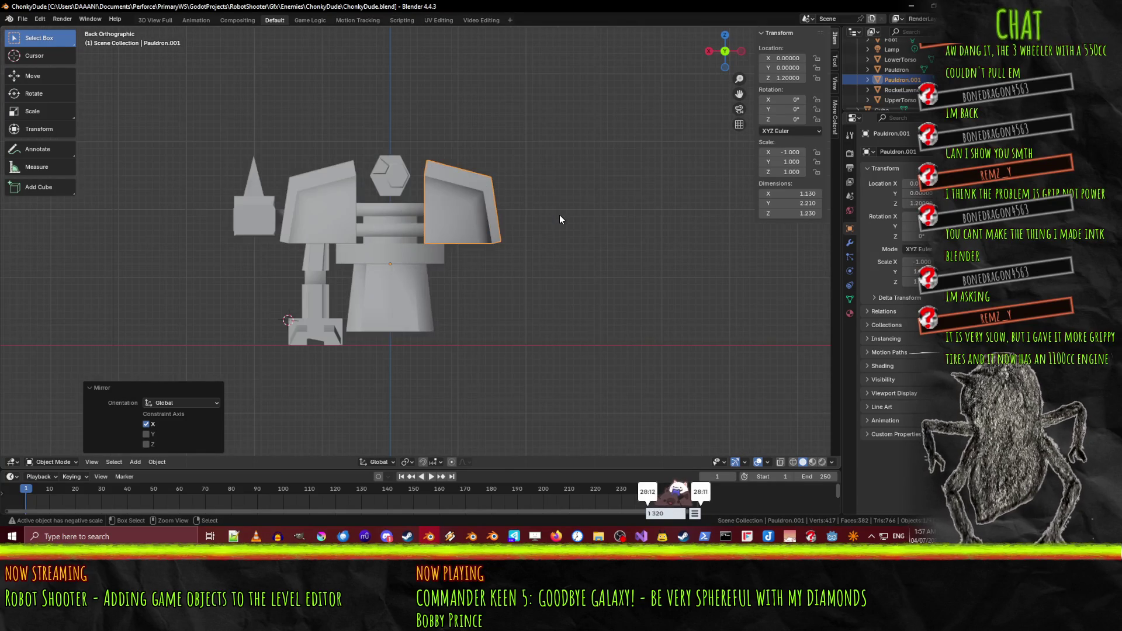
mouse_move(542, 200)
middle_down()
mouse_move(500, 206)
mouse_move(508, 222)
mouse_move(454, 217)
mouse_move(488, 248)
mouse_move(563, 244)
mouse_move(672, 191)
mouse_move(695, 201)
mouse_move(700, 222)
mouse_move(682, 221)
middle_up()
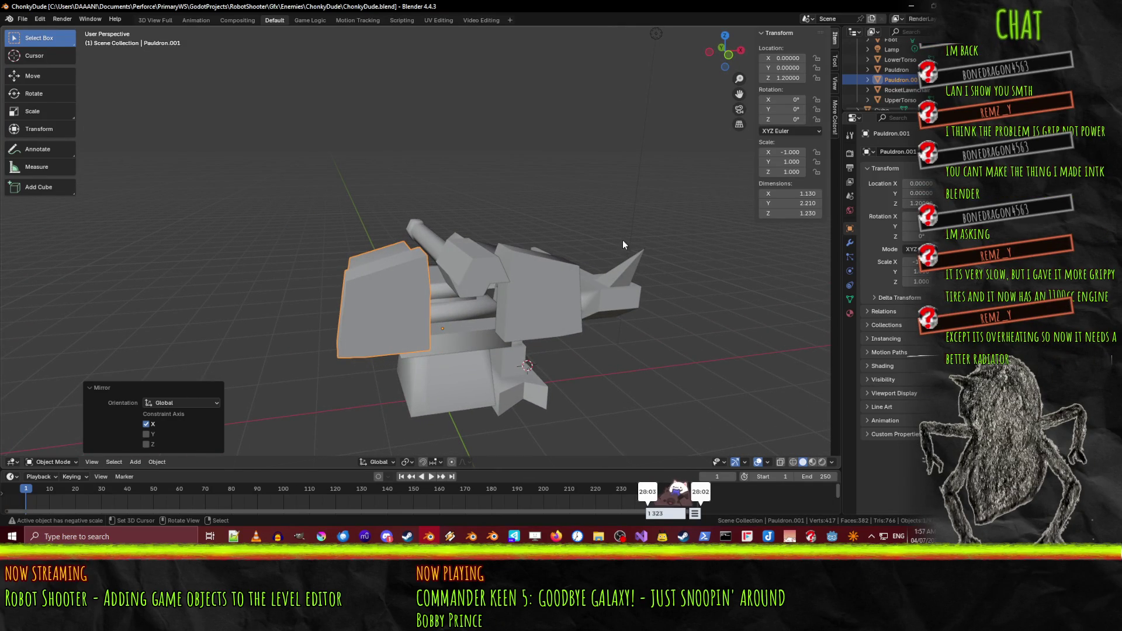
mouse_move(623, 240)
middle_down()
mouse_move(477, 308)
mouse_move(535, 338)
mouse_move(713, 347)
mouse_move(678, 355)
middle_up()
click(457, 324)
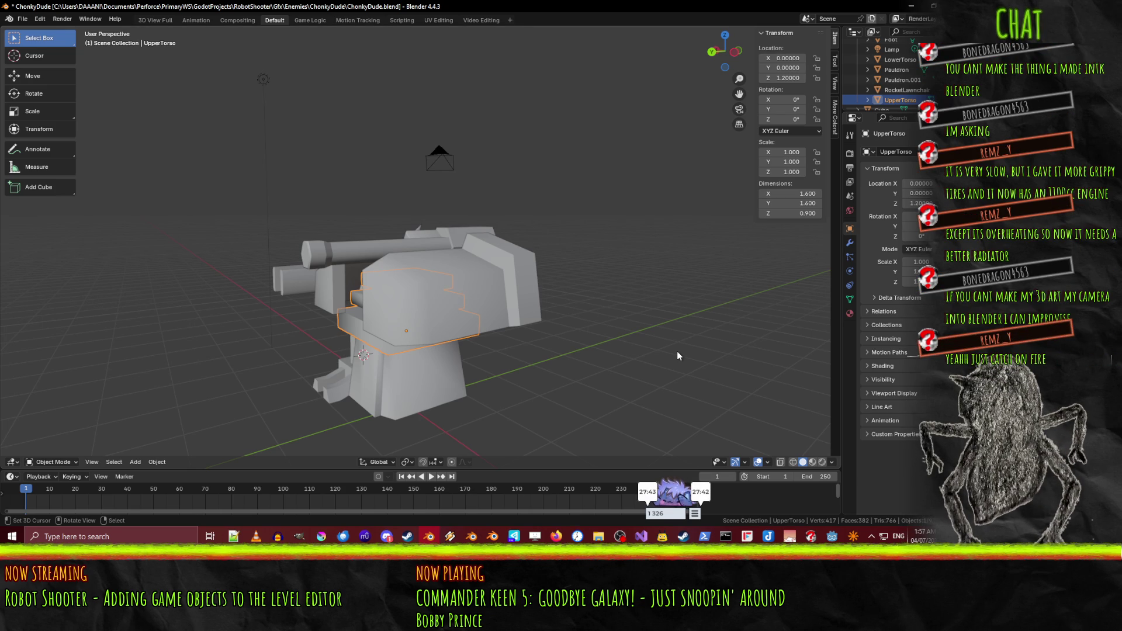
Step: Recentre the view on the stacked torso and save the robot file
shift+middle_drag(676, 356, 738, 356)
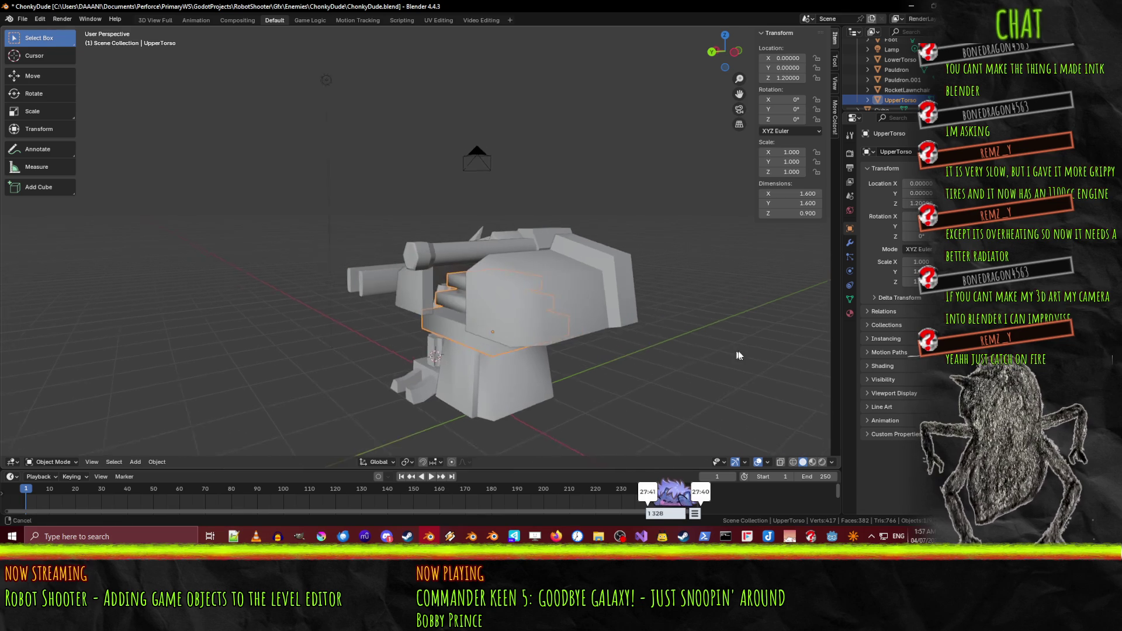
scroll(652, 347, up, 3)
mouse_move(653, 347)
middle_down()
mouse_move(743, 304)
mouse_move(788, 349)
mouse_move(598, 315)
middle_up()
middle_drag(510, 308, 518, 358)
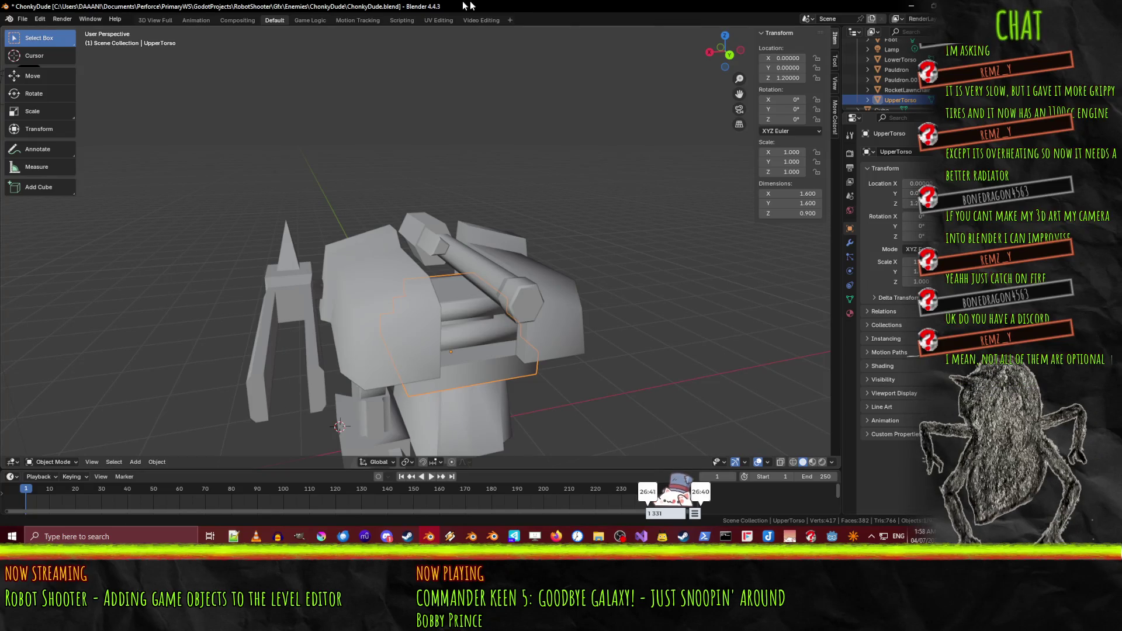
key(ctrl+s)
Step: Orbit around the robot to review the torso from several angles
mouse_move(460, 314)
middle_down()
mouse_move(432, 281)
mouse_move(447, 239)
middle_up()
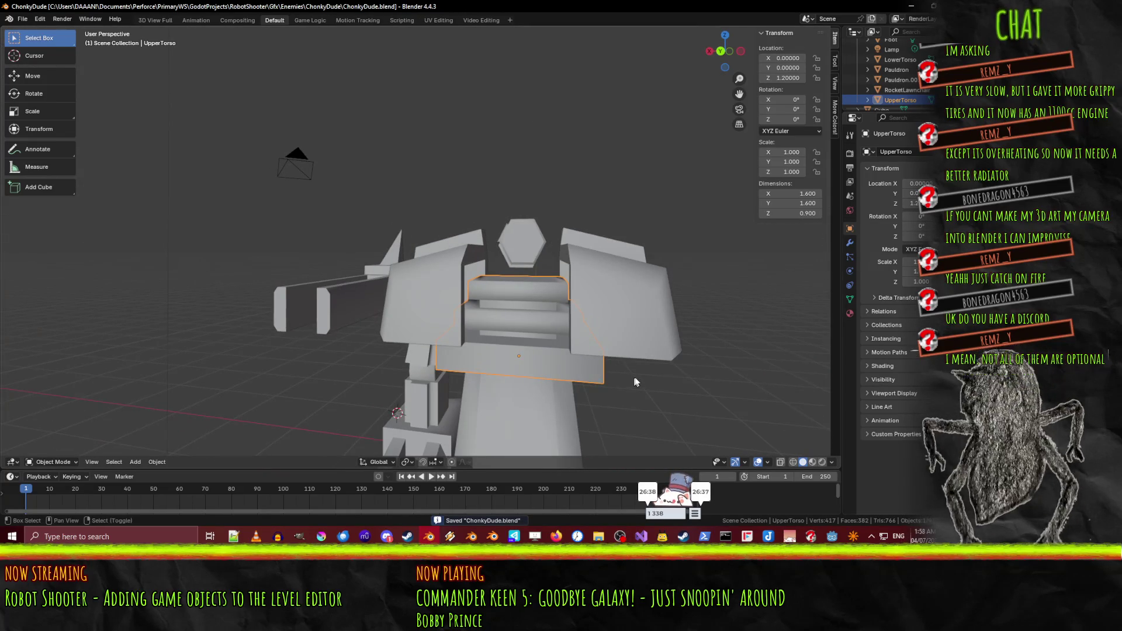
middle_drag(776, 314, 555, 328)
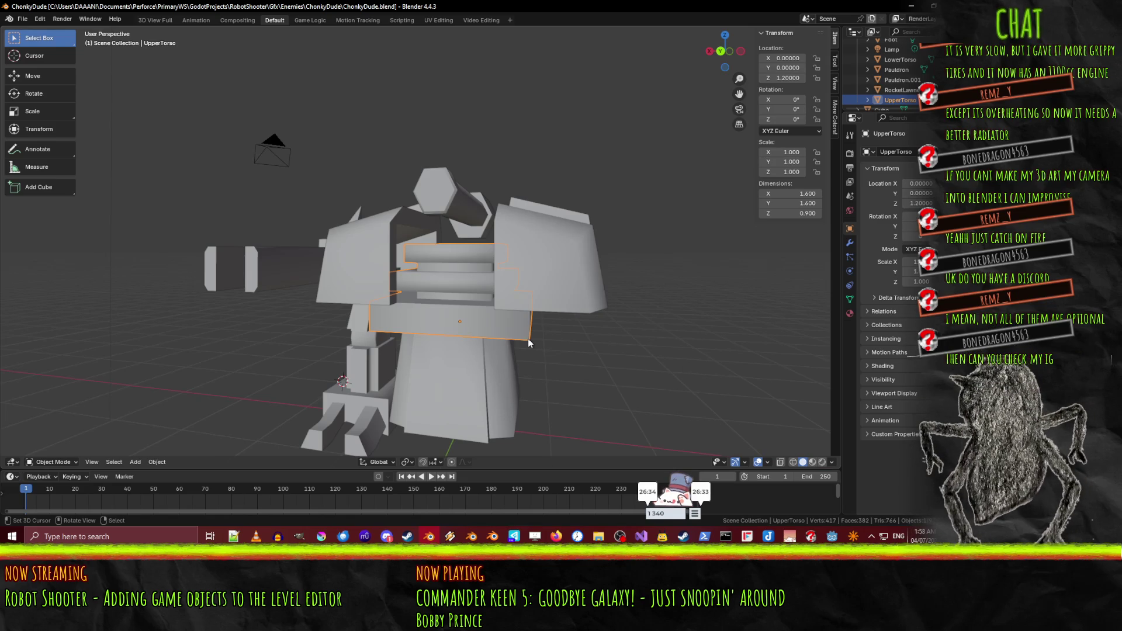
middle_drag(552, 327, 530, 307)
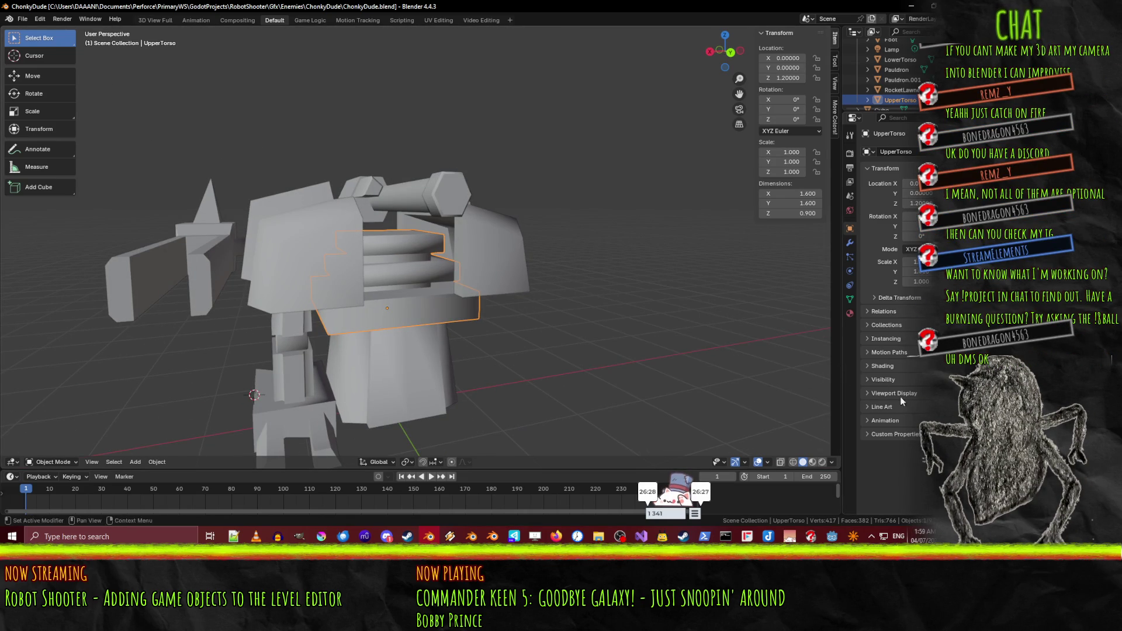
mouse_move(598, 339)
middle_down()
mouse_move(541, 310)
mouse_move(567, 317)
mouse_move(549, 314)
mouse_move(600, 258)
mouse_move(605, 272)
mouse_move(639, 267)
mouse_move(397, 252)
mouse_move(458, 231)
mouse_move(540, 234)
mouse_move(554, 238)
mouse_move(478, 243)
mouse_move(552, 278)
mouse_move(650, 276)
mouse_move(554, 257)
mouse_move(588, 270)
mouse_move(534, 278)
mouse_move(577, 245)
middle_up()
Step: Add a new cube to the UpperTorso mesh in Edit Mode
key(Tab)
middle_drag(482, 272, 447, 273)
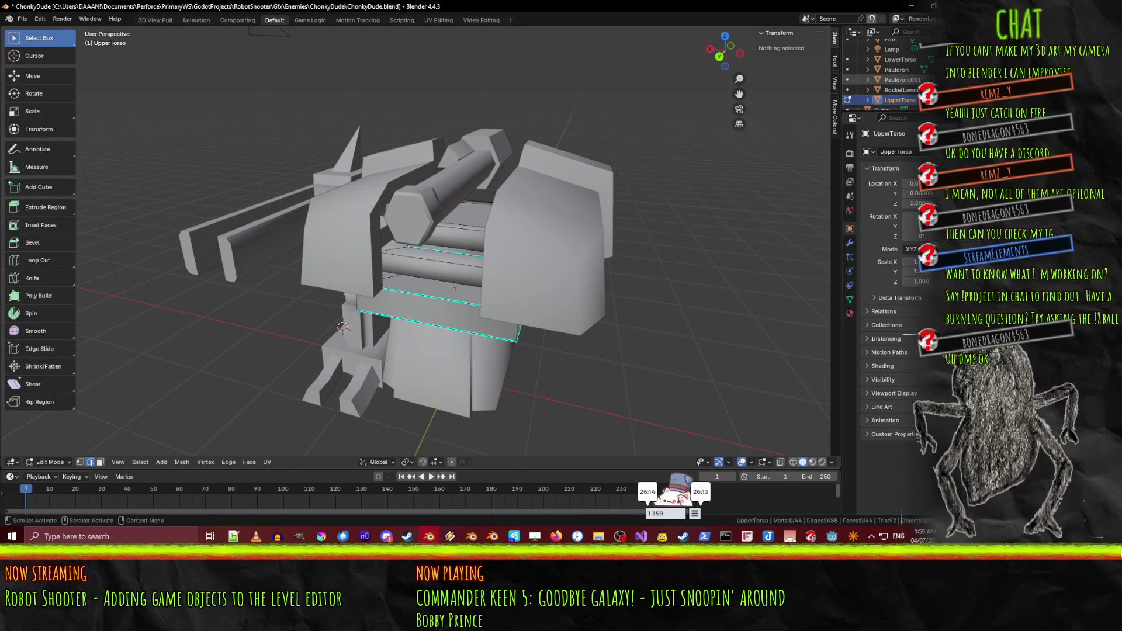
mouse_move(550, 246)
middle_down()
mouse_move(565, 209)
mouse_move(529, 280)
mouse_move(500, 250)
middle_up()
key(F3)
text(cube)
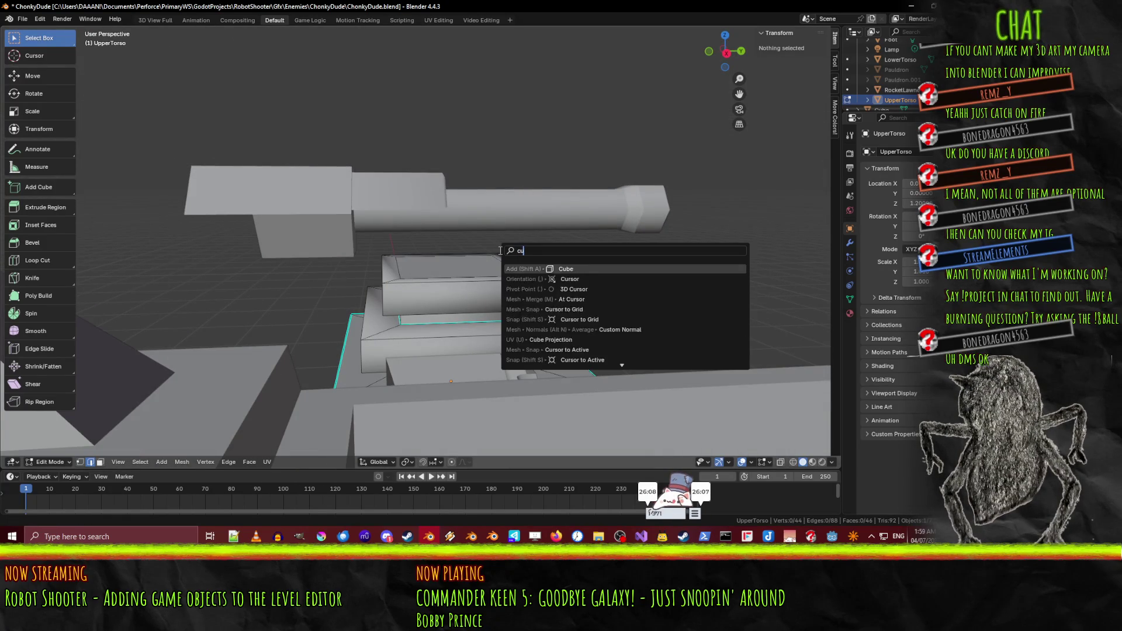
key(Return)
scroll(572, 294, down, 6)
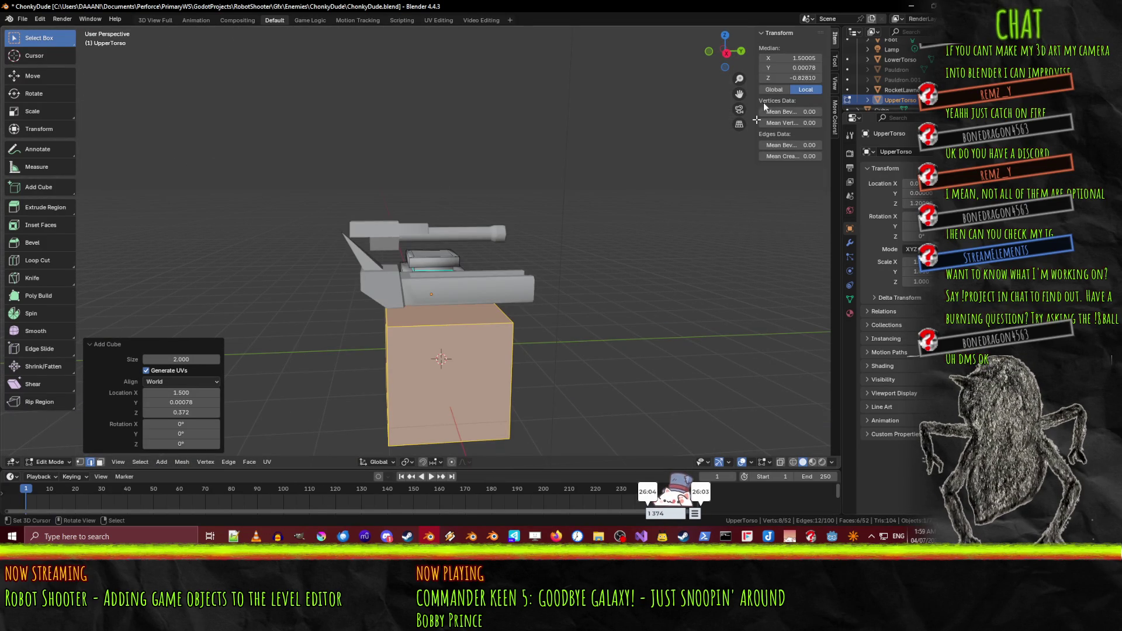
Step: Centre the new block by setting its Z and Median X to 0
click(810, 77)
text(0)
key(Return)
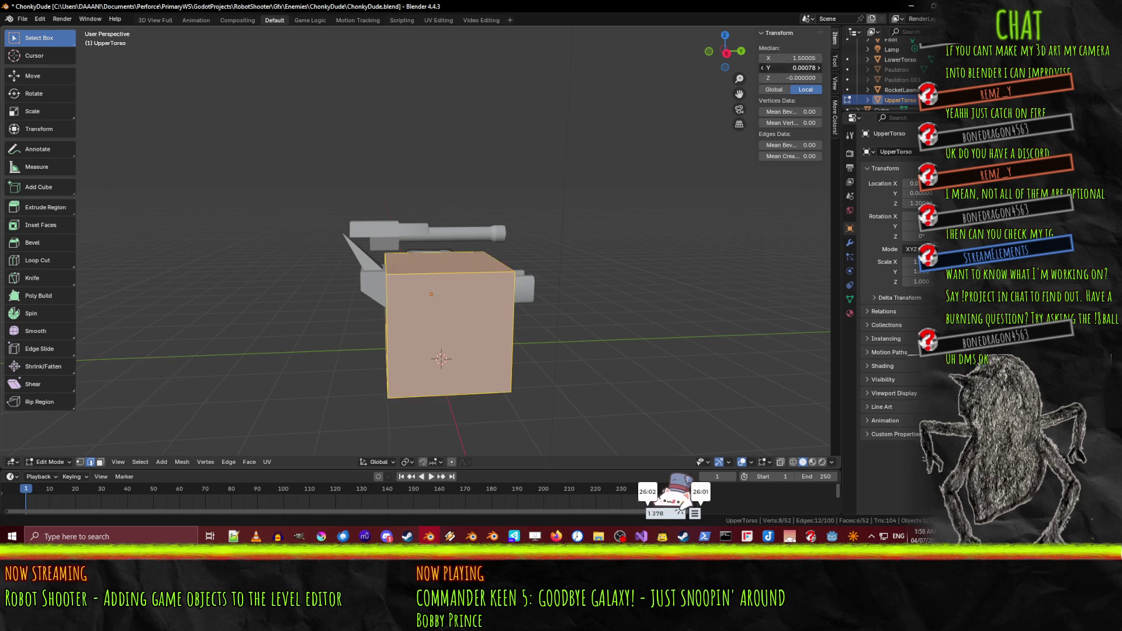
click(802, 60)
text(0)
key(Return)
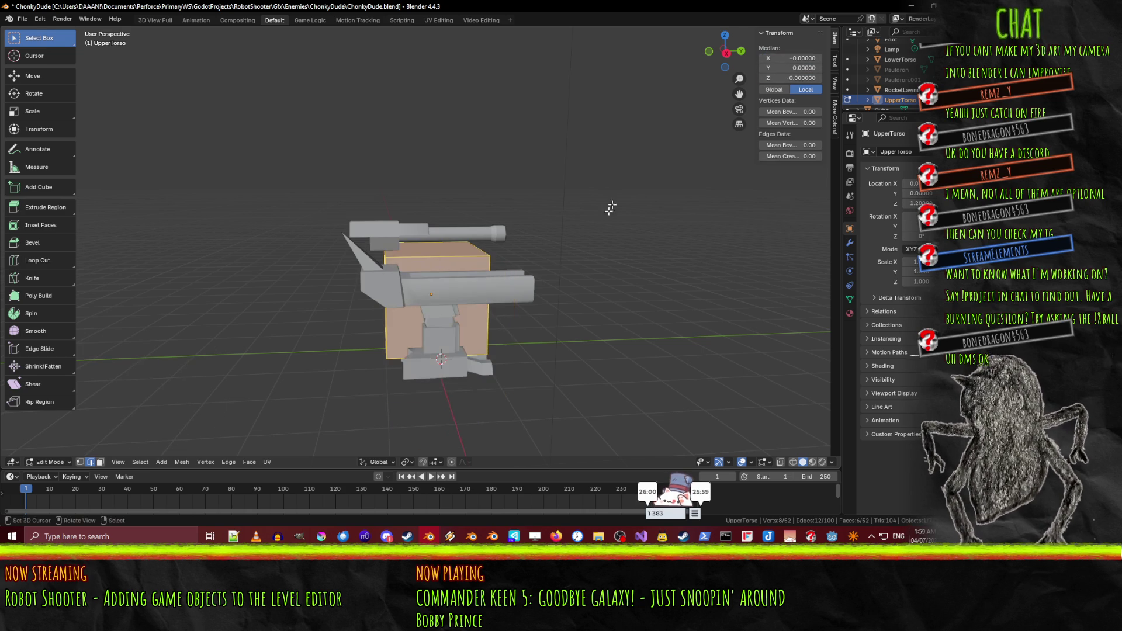
Step: From top view, scale the block to 0.2 along X
key(KP_7)
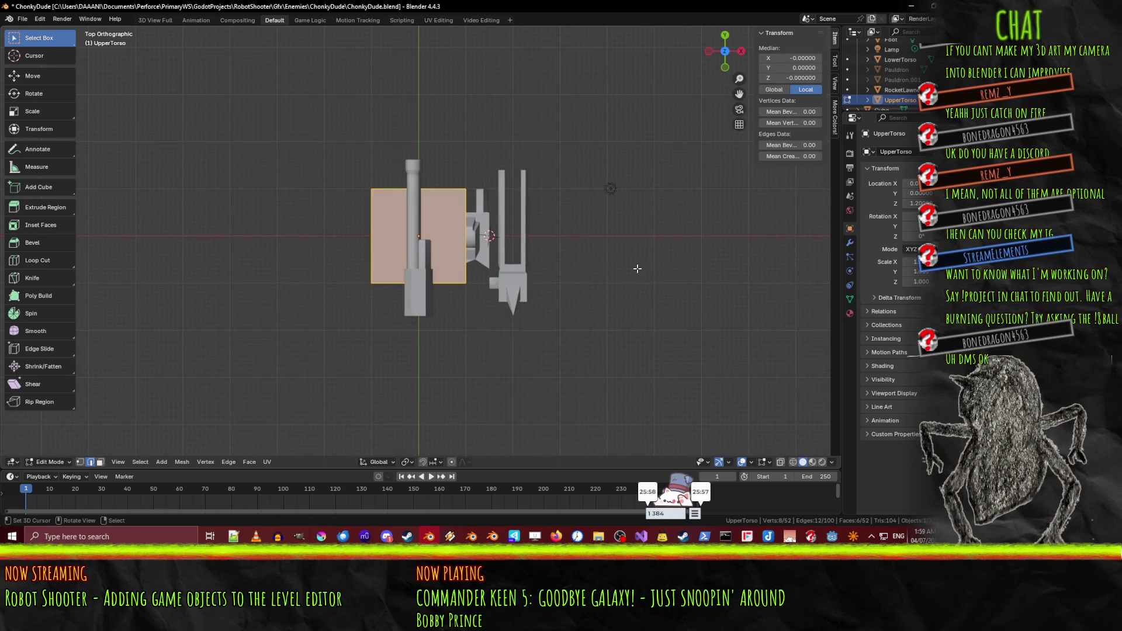
key(s)
key(x)
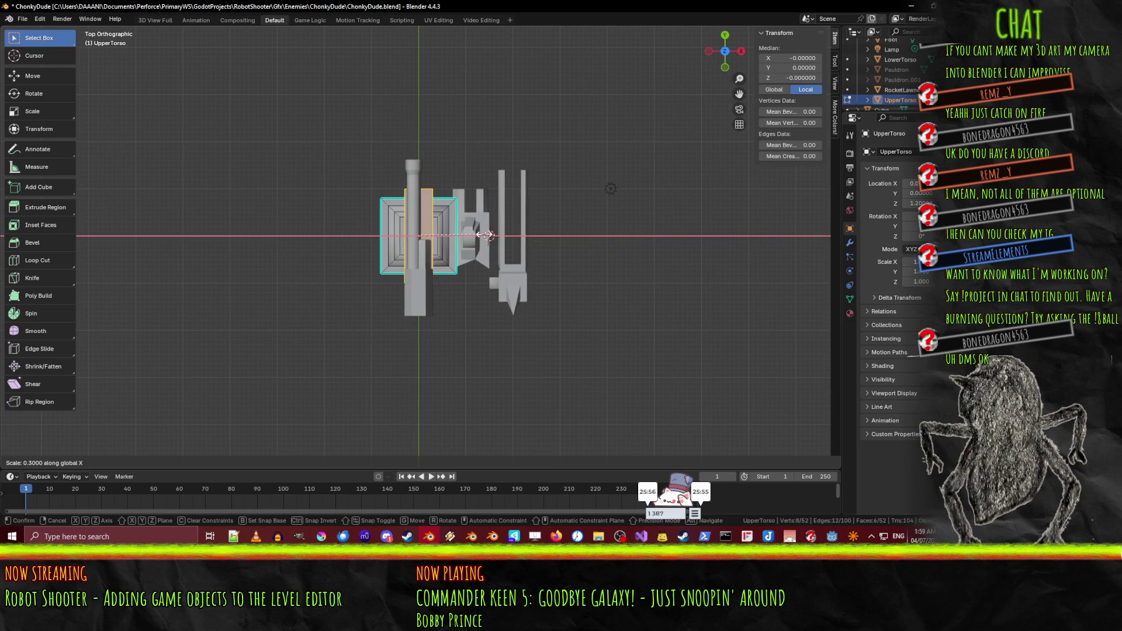
click(468, 235)
mouse_move(468, 235)
middle_down()
mouse_move(448, 277)
mouse_move(436, 244)
middle_up()
click(379, 275)
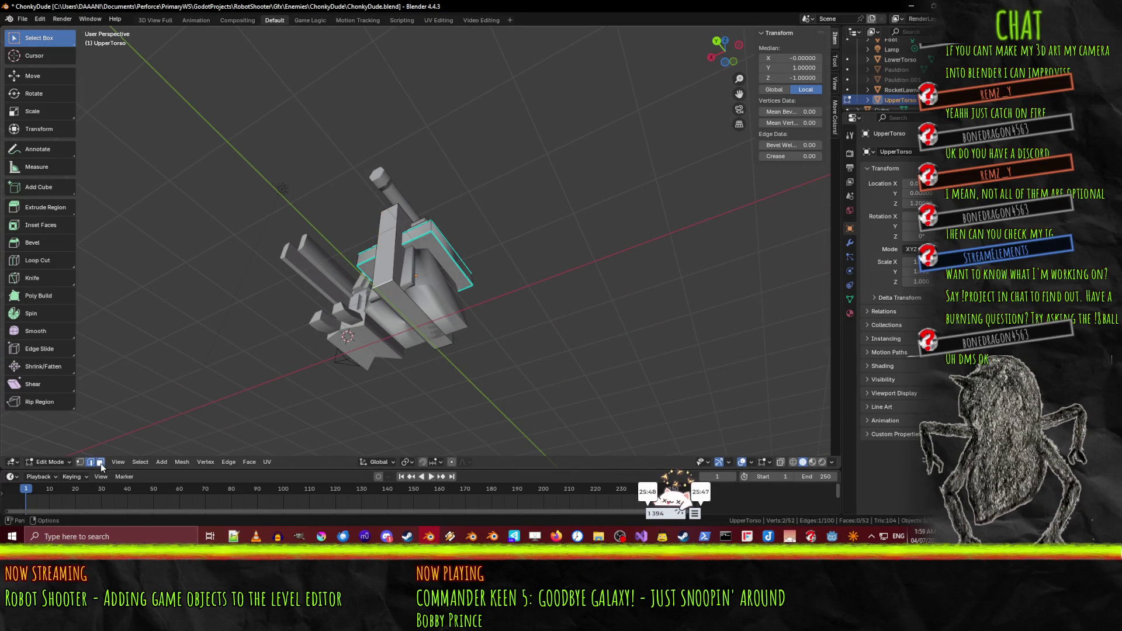
Step: In face select mode, raise the narrow block's face 1.9 along Z
click(101, 463)
click(392, 299)
key(KP_1)
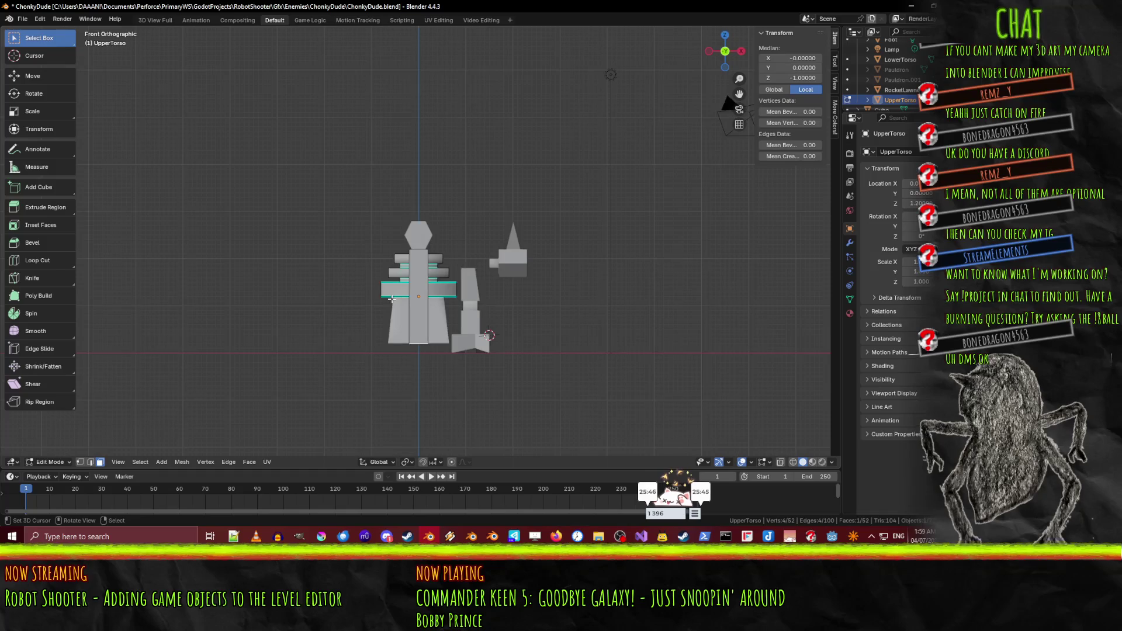
key(KP_3)
scroll(427, 320, up, 3)
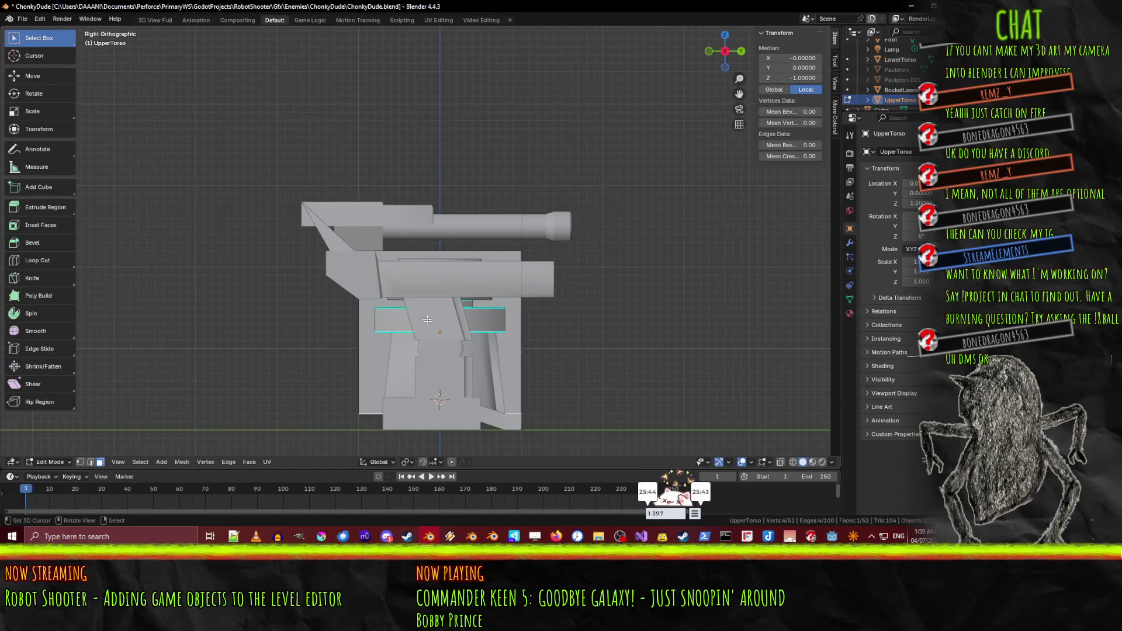
key(g)
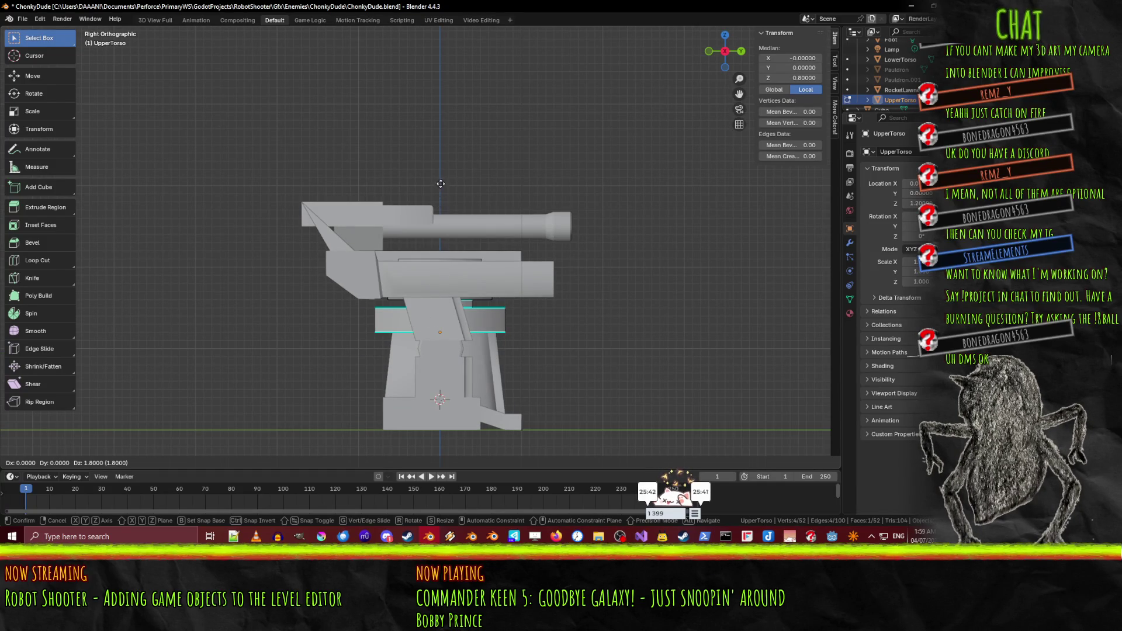
click(440, 175)
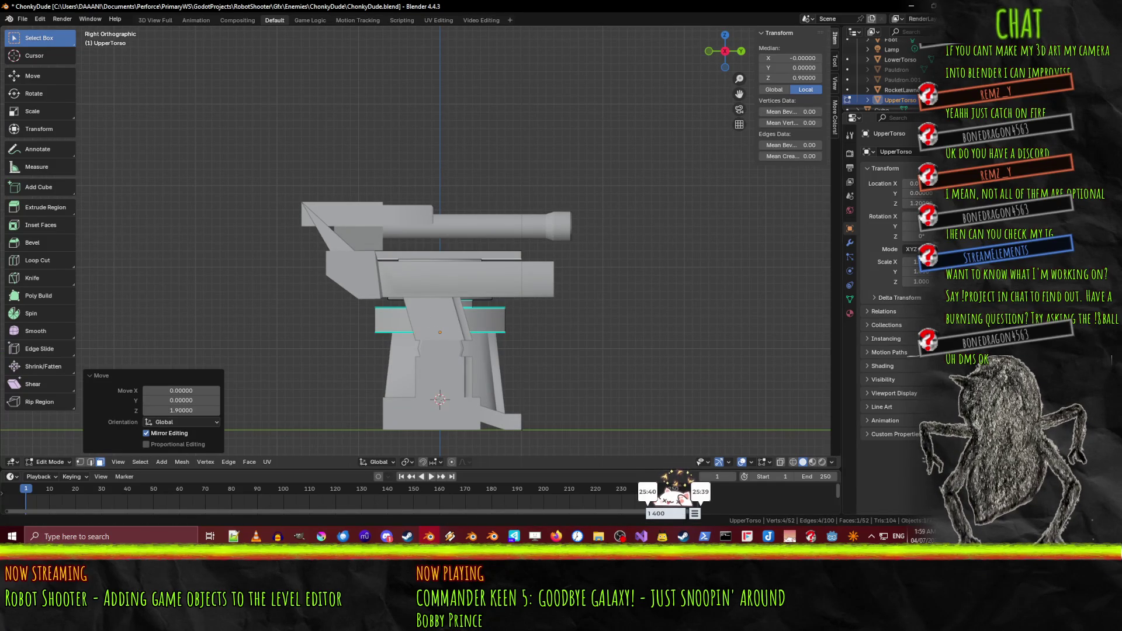
shift+middle_drag(649, 353, 725, 328)
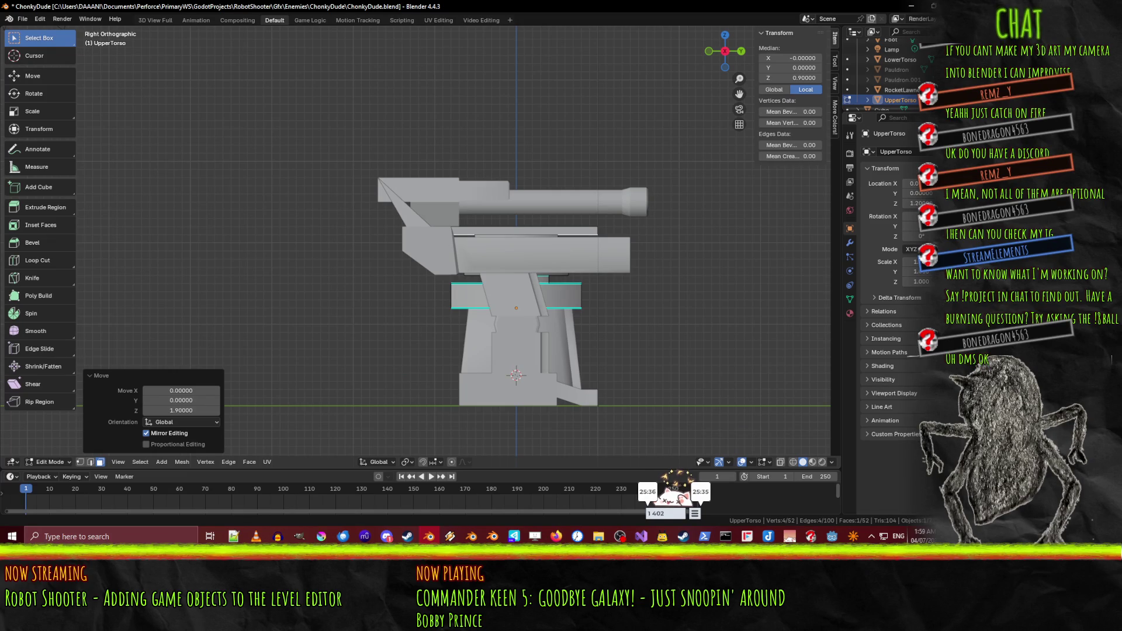
Step: Shift a side face of the bar along X from the front view
key(super+d)
key(super+d)
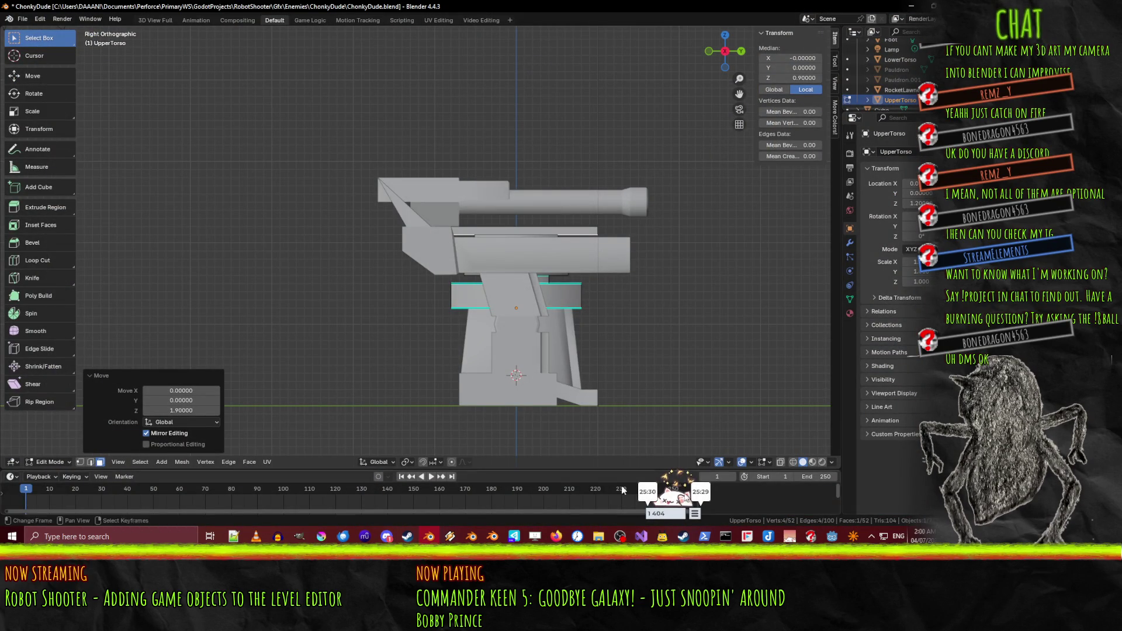
scroll(527, 301, up, 2)
scroll(527, 301, up, 2)
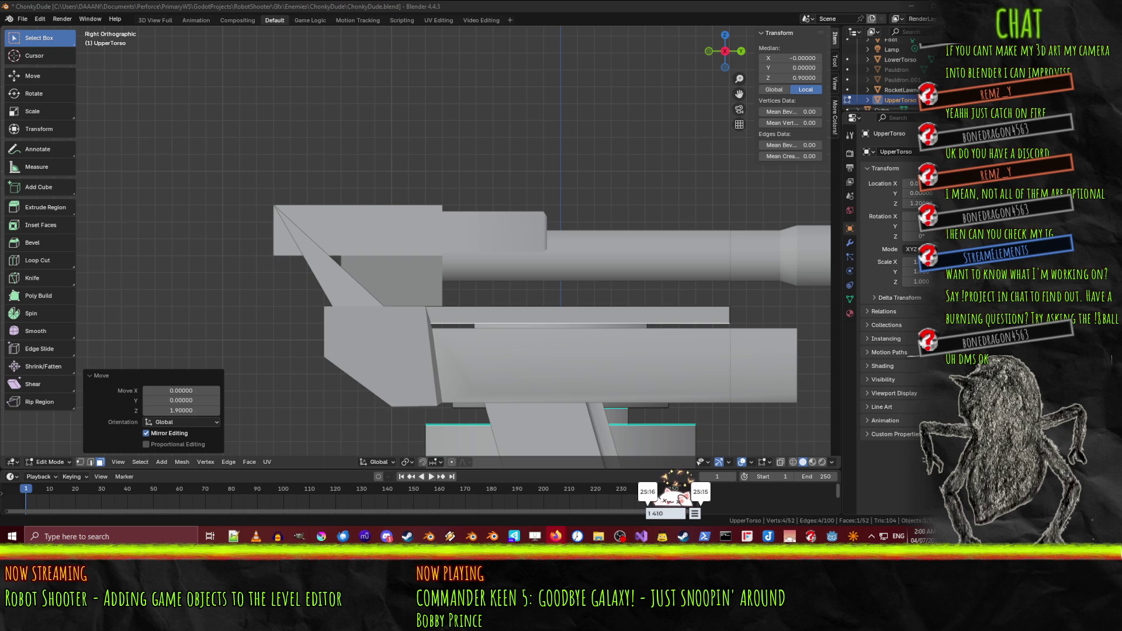
mouse_move(374, 351)
middle_down()
mouse_move(416, 359)
mouse_move(397, 344)
mouse_move(453, 320)
middle_up()
click(397, 341)
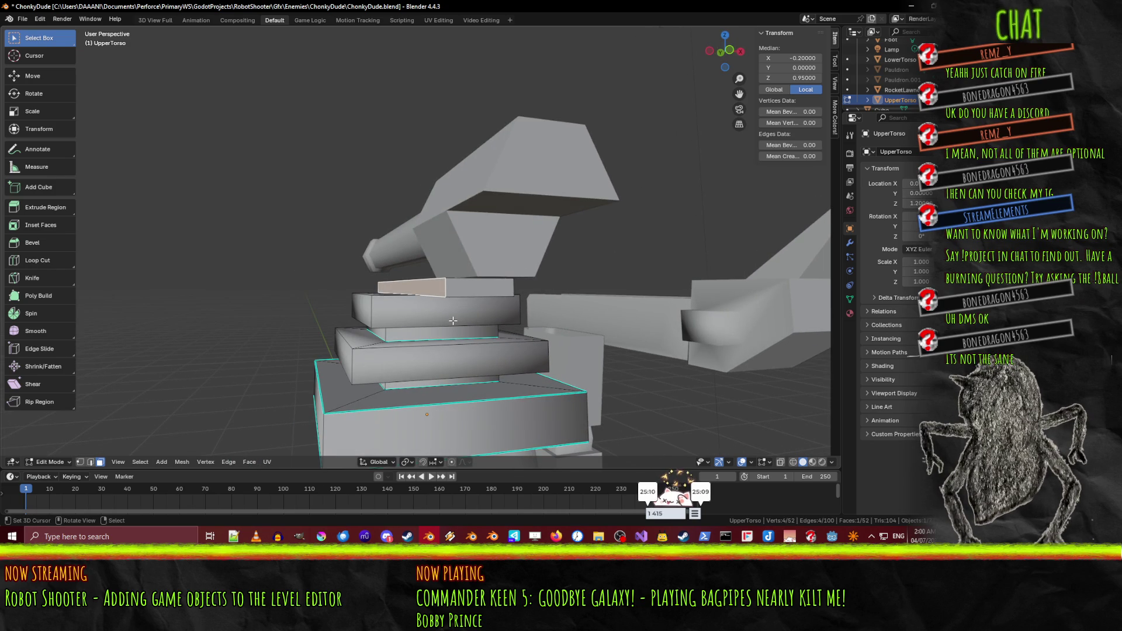
key(KP_1)
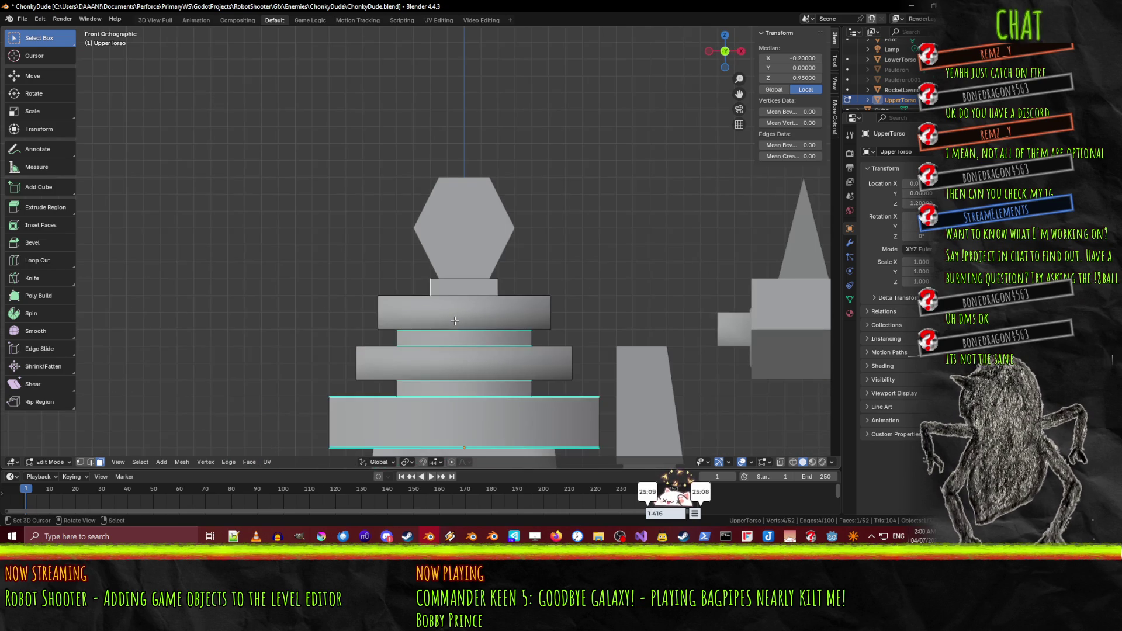
scroll(411, 354, up, 2)
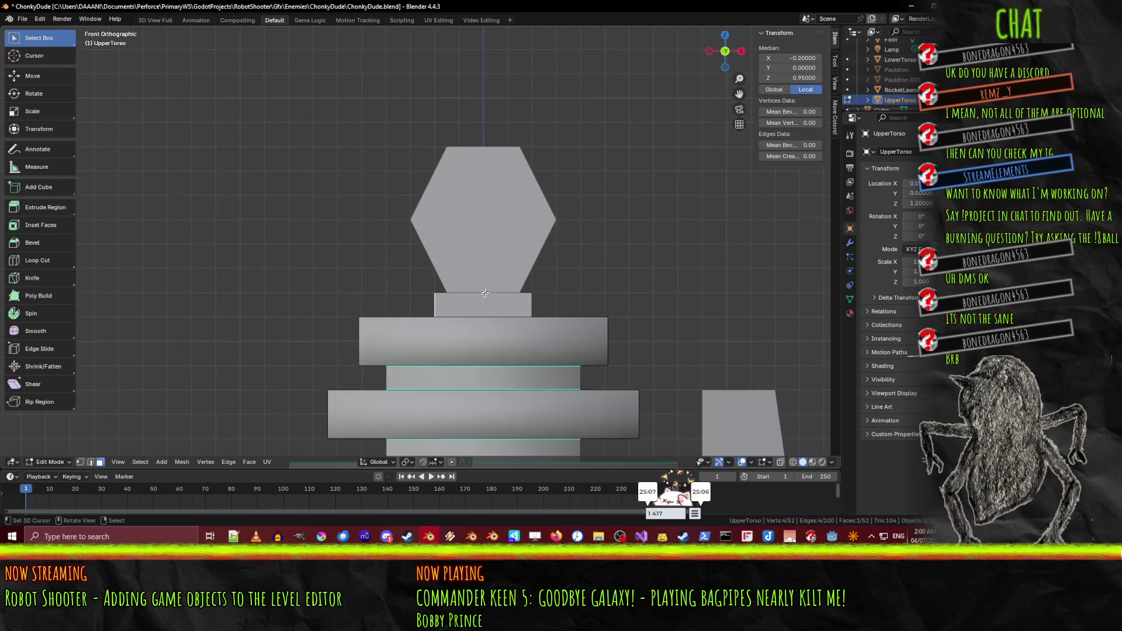
key(g)
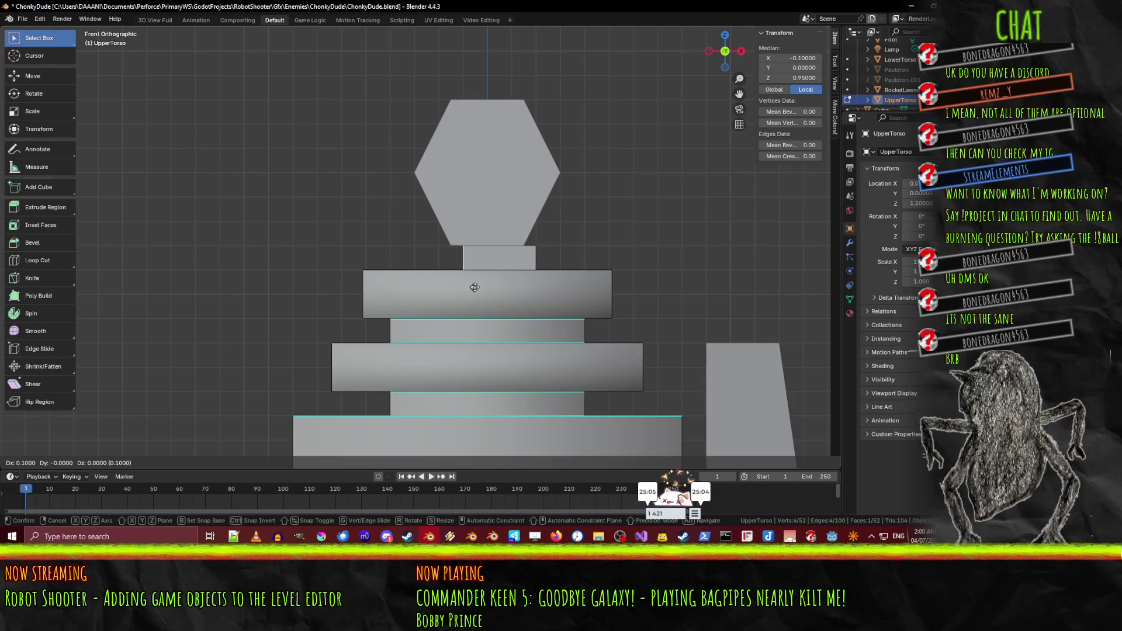
click(457, 289)
Step: Nudge another side face of the bar 0.1 along X
middle_drag(475, 287, 560, 263)
click(559, 263)
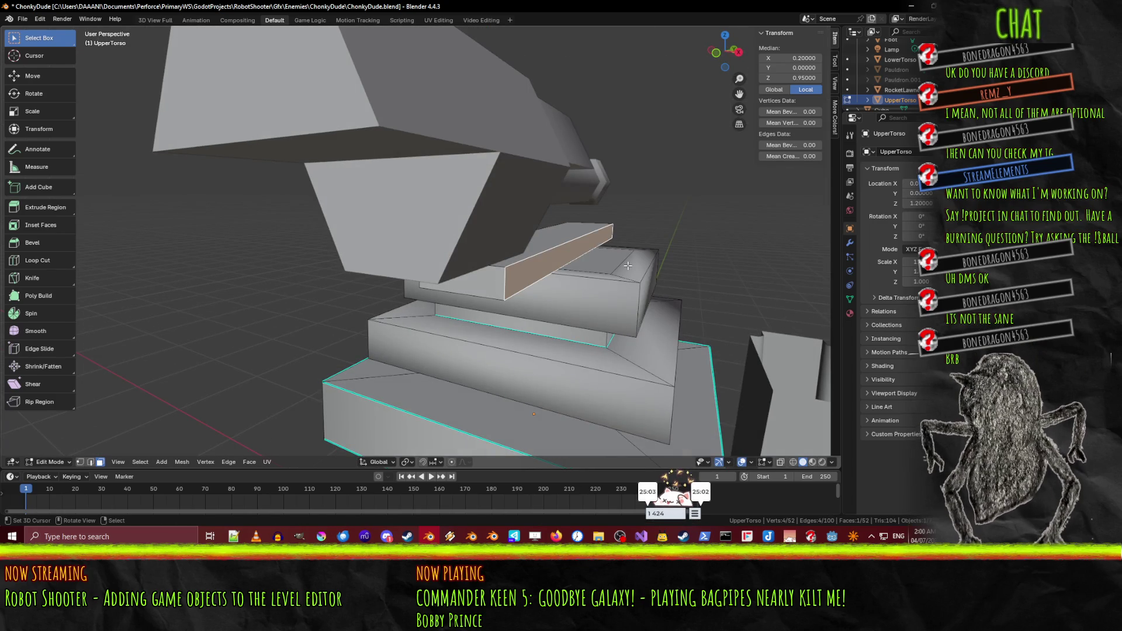
key(KP_1)
key(g)
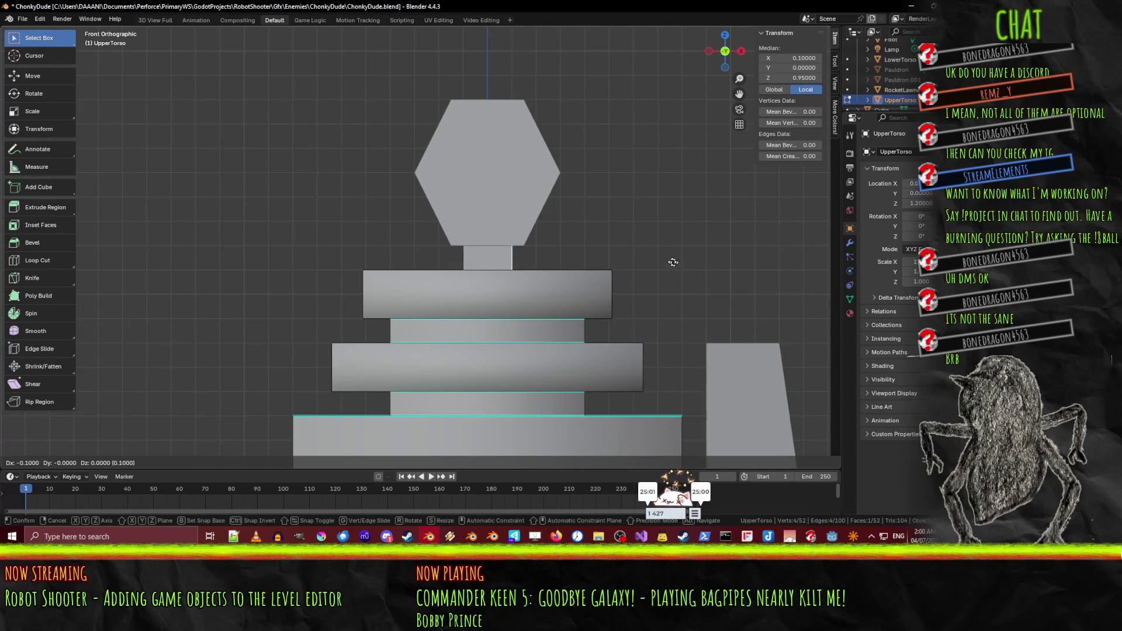
click(671, 263)
mouse_move(671, 262)
middle_down()
mouse_move(499, 277)
mouse_move(398, 268)
middle_up()
Step: Move the bar's end face to Y -1.0 and check it from front and side
click(395, 261)
key(KP_3)
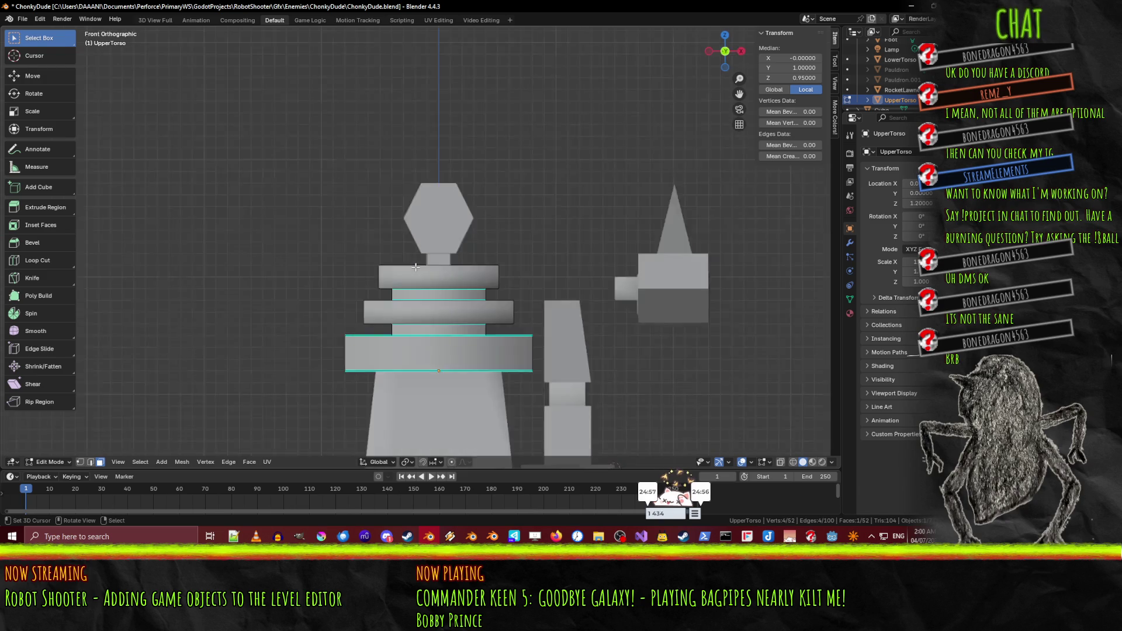
scroll(416, 268, up, 3)
scroll(508, 281, down, 2)
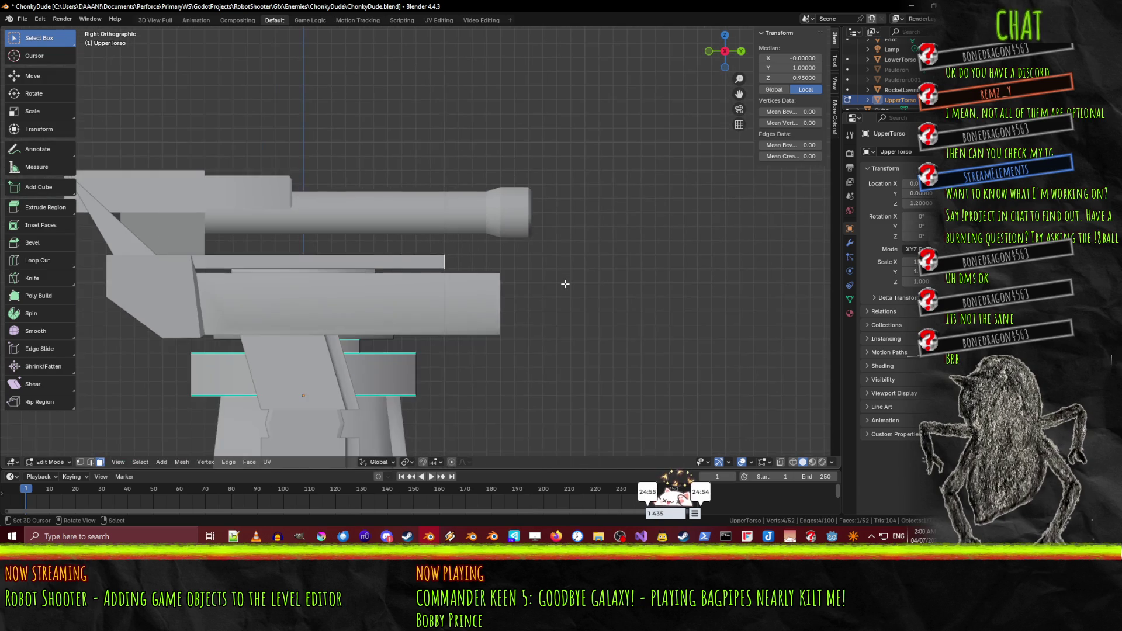
key(g)
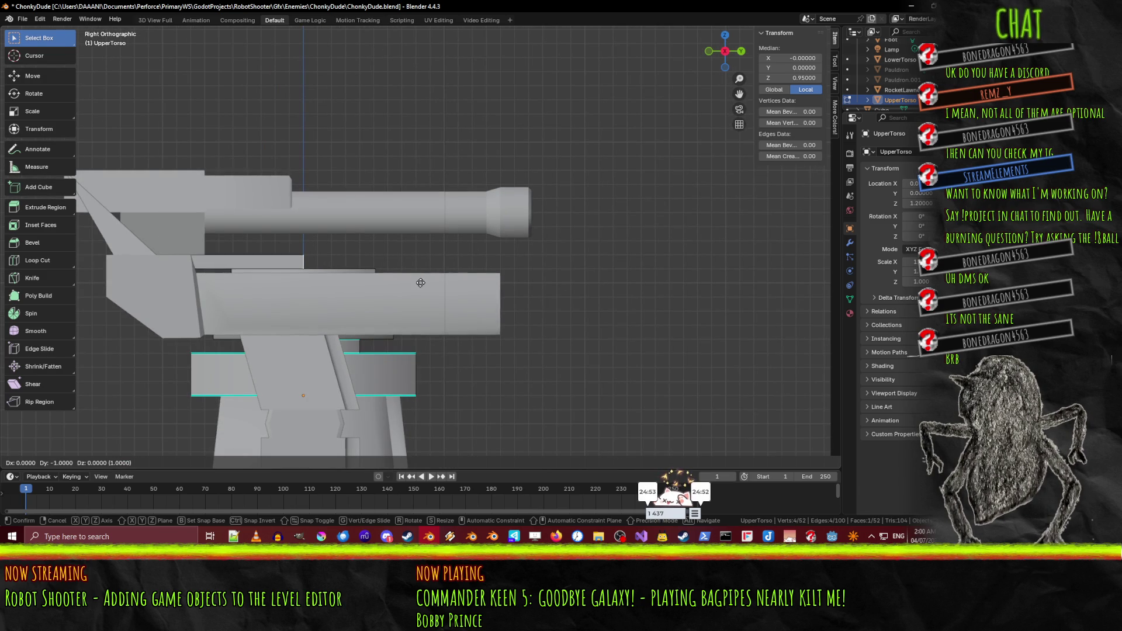
click(417, 283)
mouse_move(417, 283)
middle_down()
mouse_move(288, 269)
mouse_move(391, 269)
middle_up()
key(KP_1)
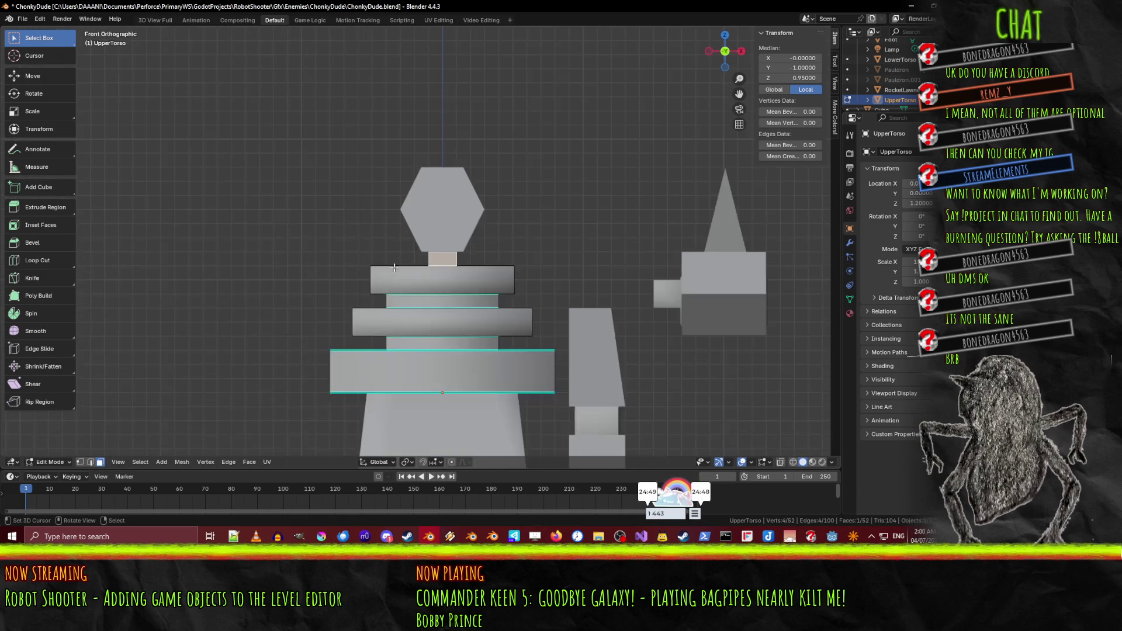
key(KP_3)
mouse_move(395, 267)
middle_down()
mouse_move(461, 283)
mouse_move(401, 292)
middle_up()
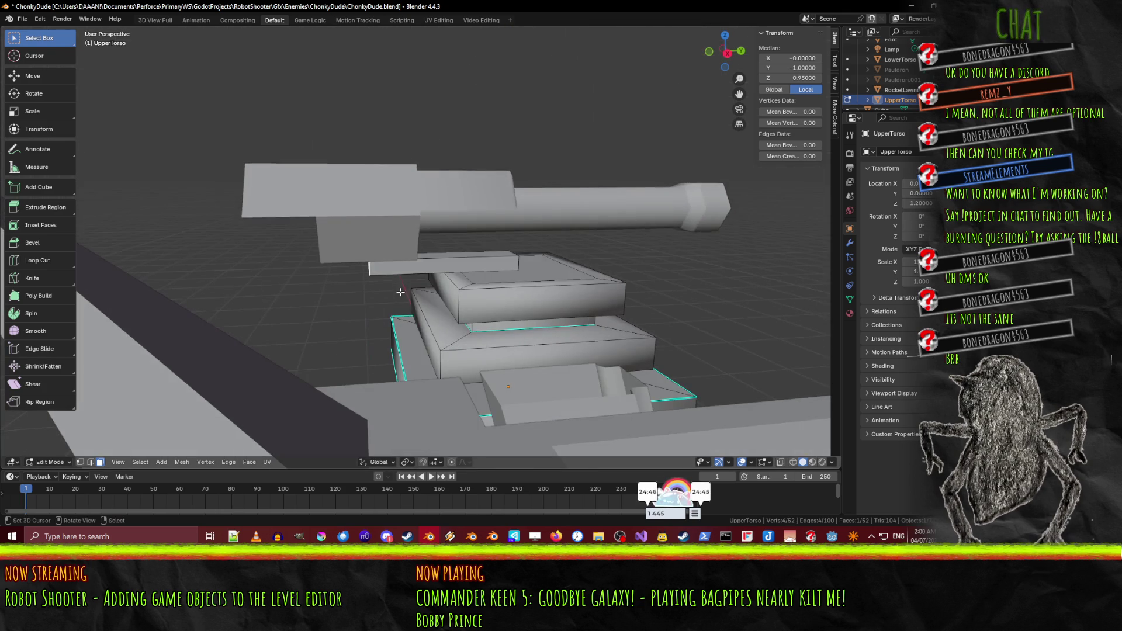
key(ctrl+r)
click(435, 274)
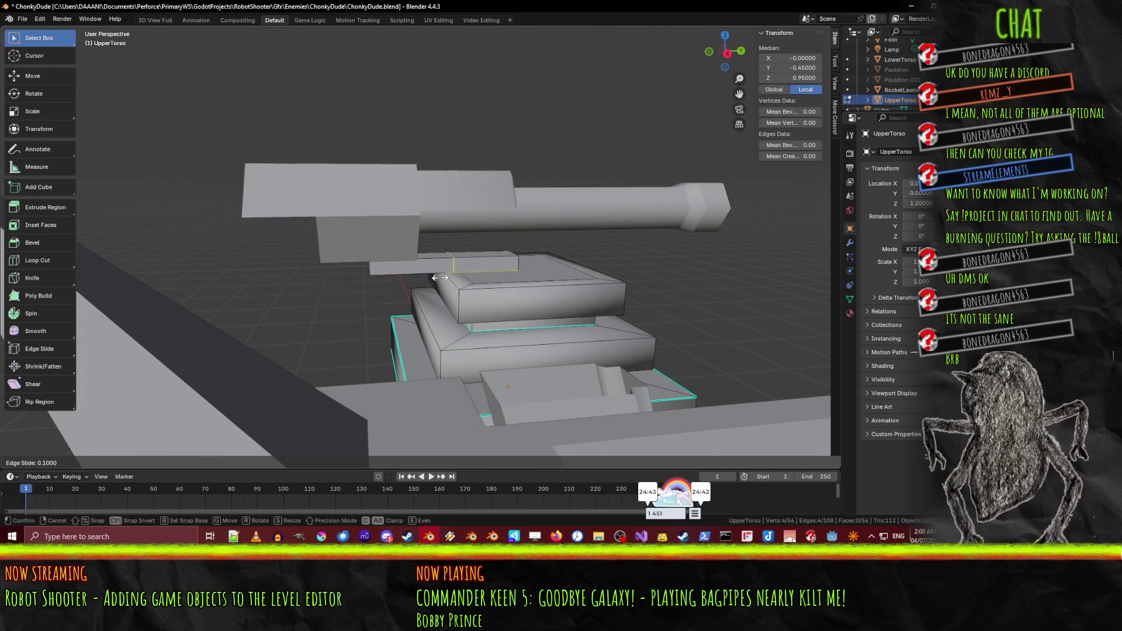
click(440, 278)
click(421, 260)
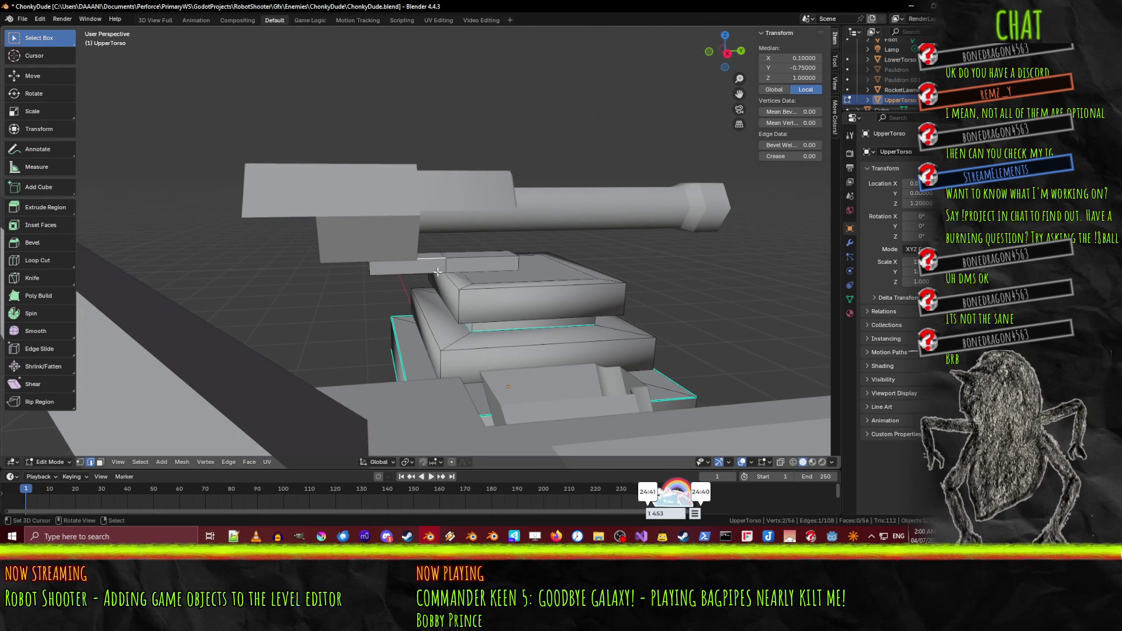
key(ctrl+r)
click(438, 272)
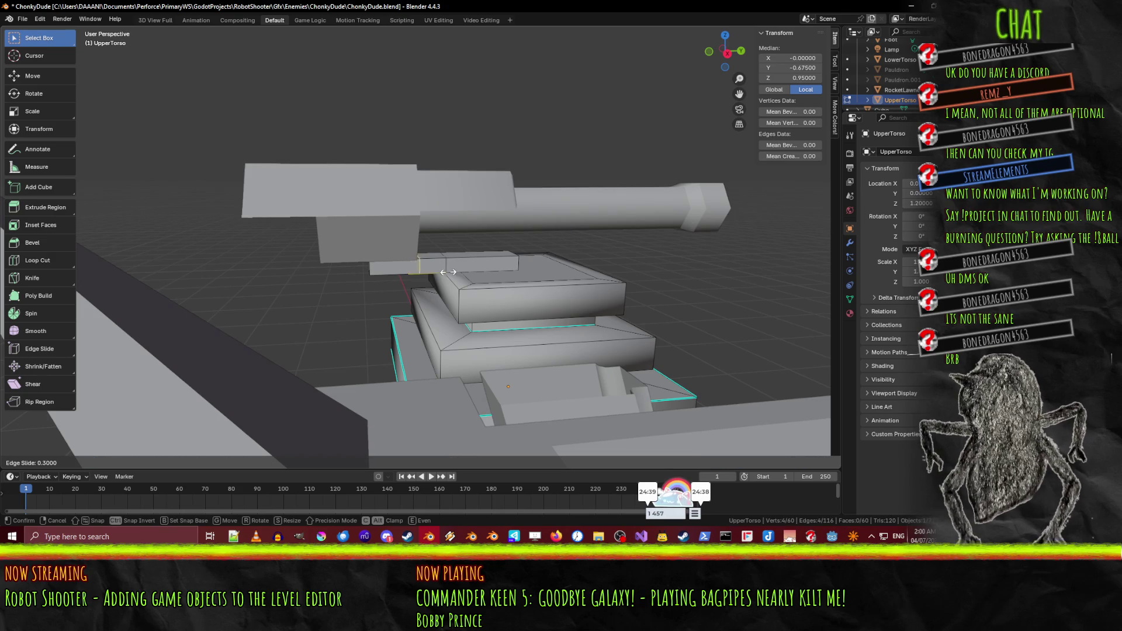
click(403, 270)
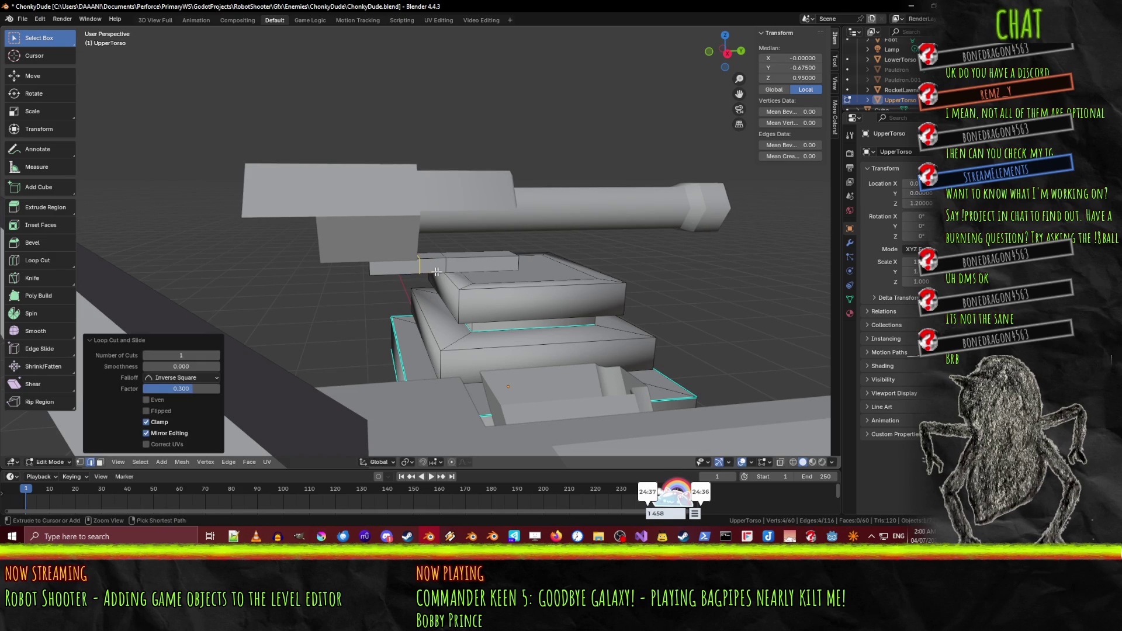
mouse_move(403, 270)
middle_down()
mouse_move(425, 266)
mouse_move(409, 245)
mouse_move(380, 292)
middle_up()
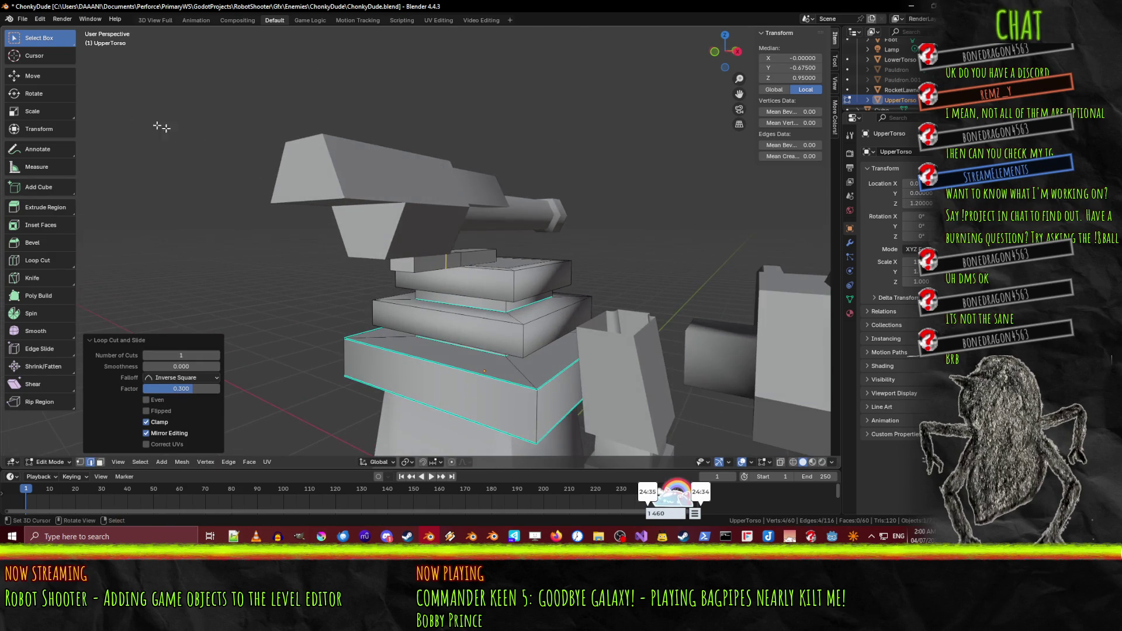
click(99, 462)
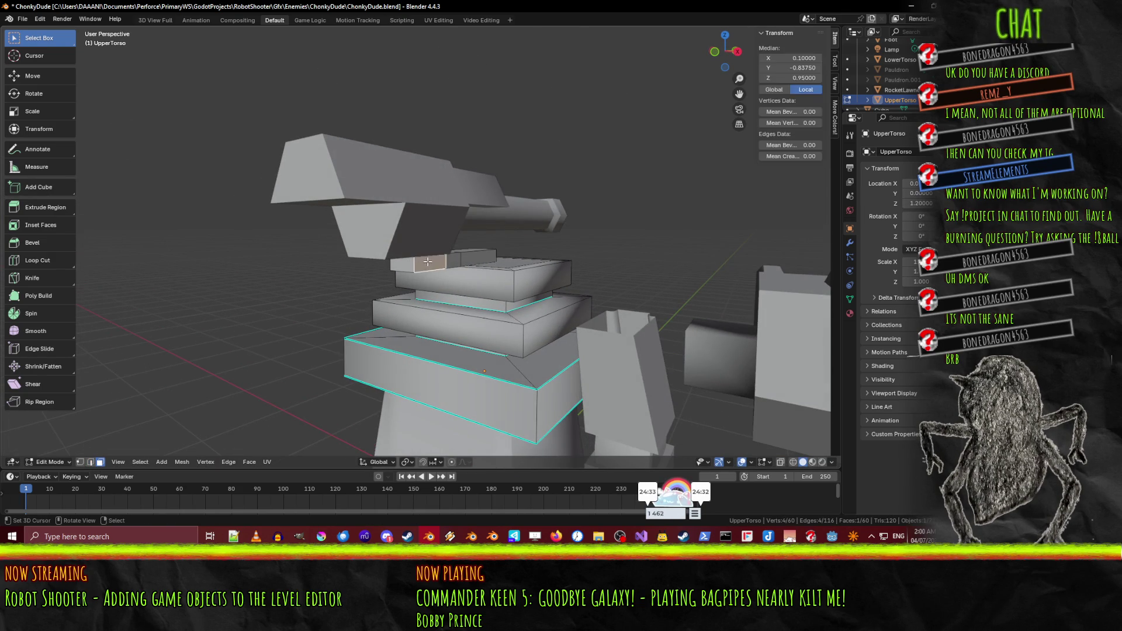
mouse_move(468, 257)
middle_down()
mouse_move(508, 251)
mouse_move(451, 251)
middle_up()
shift+click(450, 253)
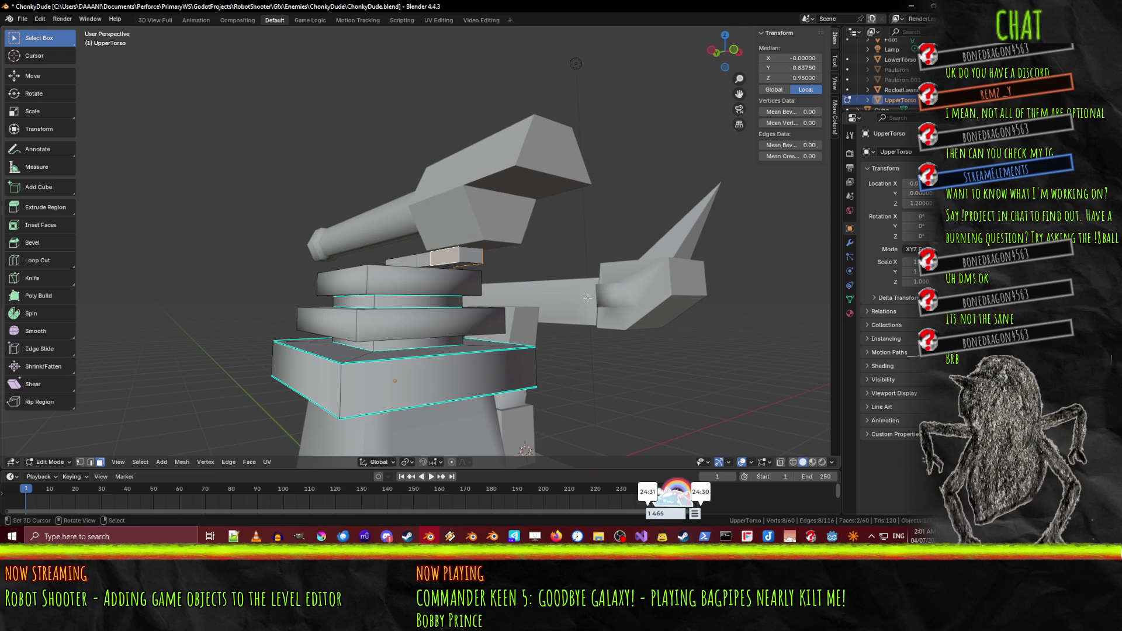
key(s)
key(x)
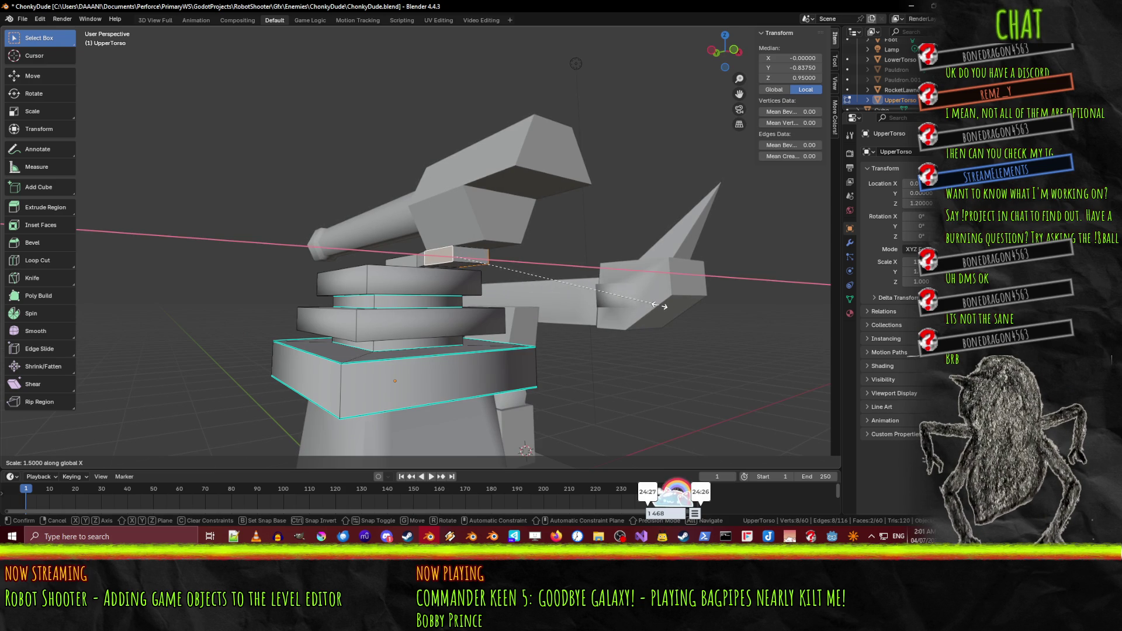
click(660, 306)
mouse_move(661, 306)
middle_down()
mouse_move(606, 289)
mouse_move(722, 338)
mouse_move(824, 315)
mouse_move(8, 310)
mouse_move(585, 275)
mouse_move(466, 249)
middle_up()
key(ctrl+z)
key(ctrl+z)
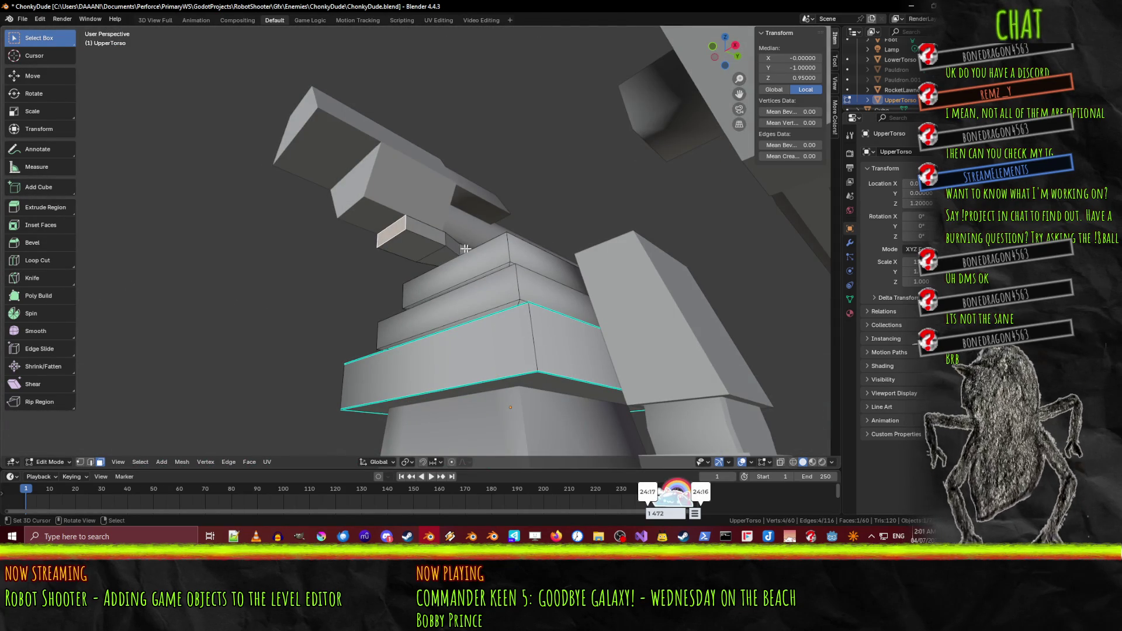
Step: Lower the connector block's front face by 0.1 along Z
key(g)
click(461, 265)
key(z)
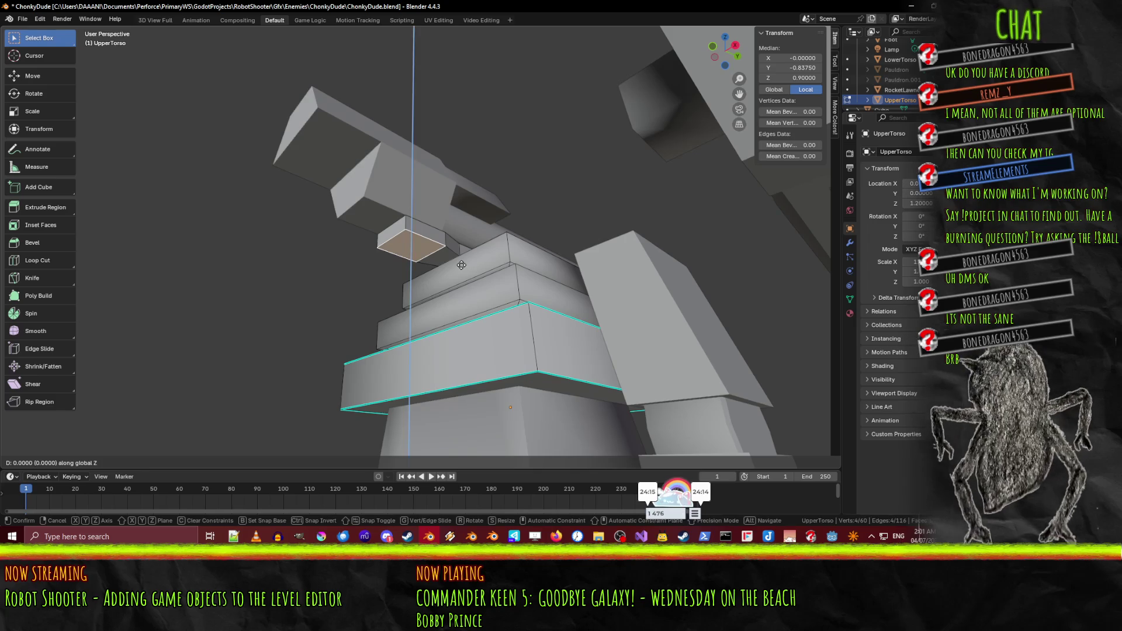
key(Return)
mouse_move(458, 284)
middle_down()
mouse_move(391, 335)
mouse_move(489, 278)
mouse_move(310, 316)
mouse_move(160, 324)
mouse_move(251, 326)
middle_up()
Step: Shift-select five faces of the connector block
shift+click(489, 277)
scroll(380, 292, up, 5)
shift+click(352, 291)
scroll(352, 291, down, 4)
shift+click(457, 307)
shift+click(416, 303)
middle_drag(417, 303, 518, 339)
Step: Slide the selected faces -0.1 along Y, then repeat the shift
key(g)
key(y)
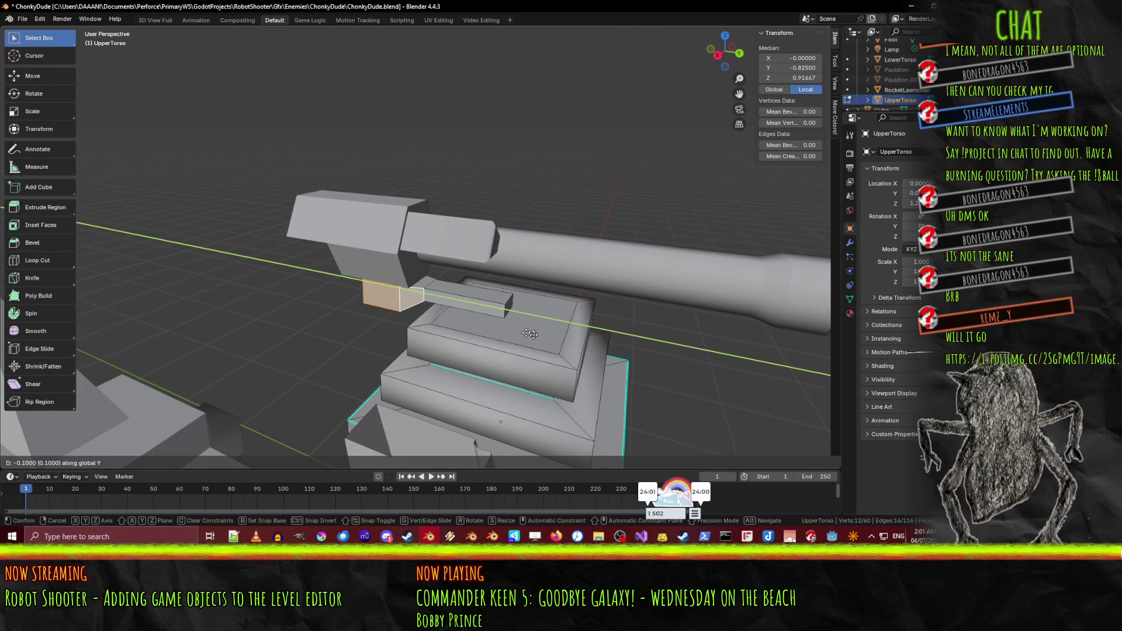
key(Return)
mouse_move(510, 329)
middle_down()
mouse_move(456, 304)
mouse_move(366, 332)
middle_up()
mouse_move(543, 331)
middle_down()
mouse_move(403, 328)
mouse_move(482, 304)
mouse_move(485, 327)
middle_up()
key(shift+r)
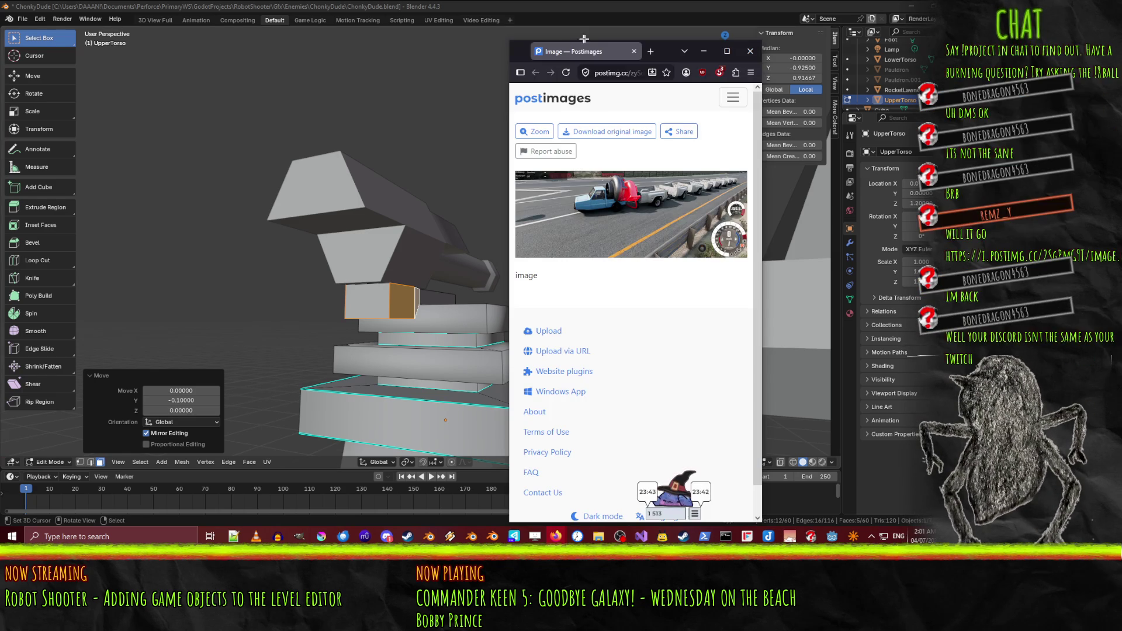
mouse_move(670, 57)
mouse_down()
mouse_move(536, 13)
mouse_move(533, 1)
mouse_up()
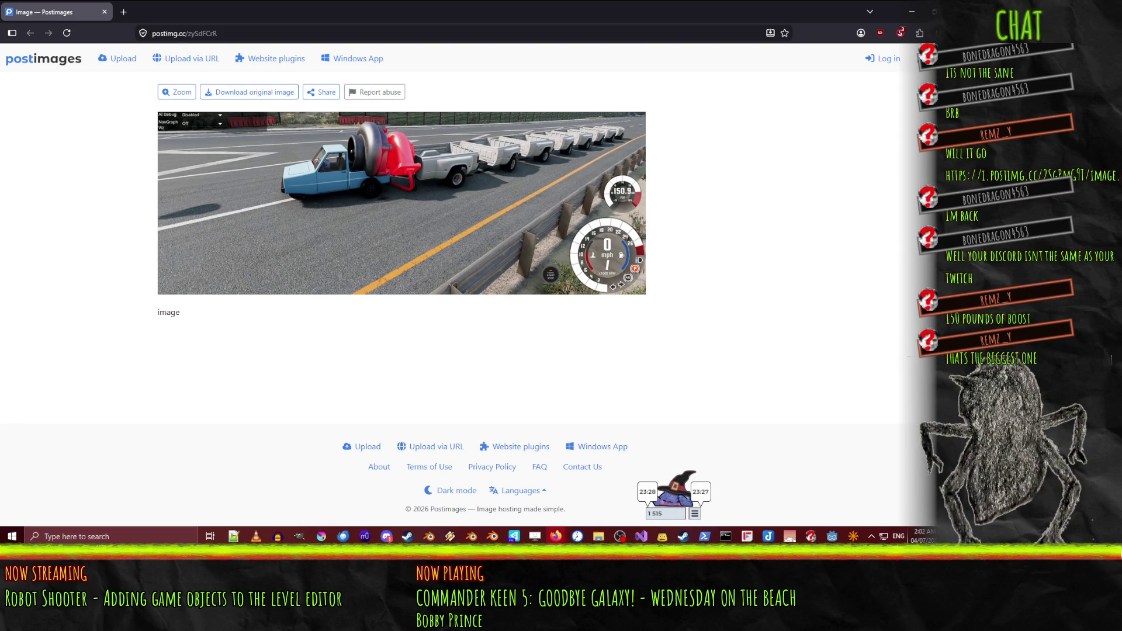
key(alt+Tab)
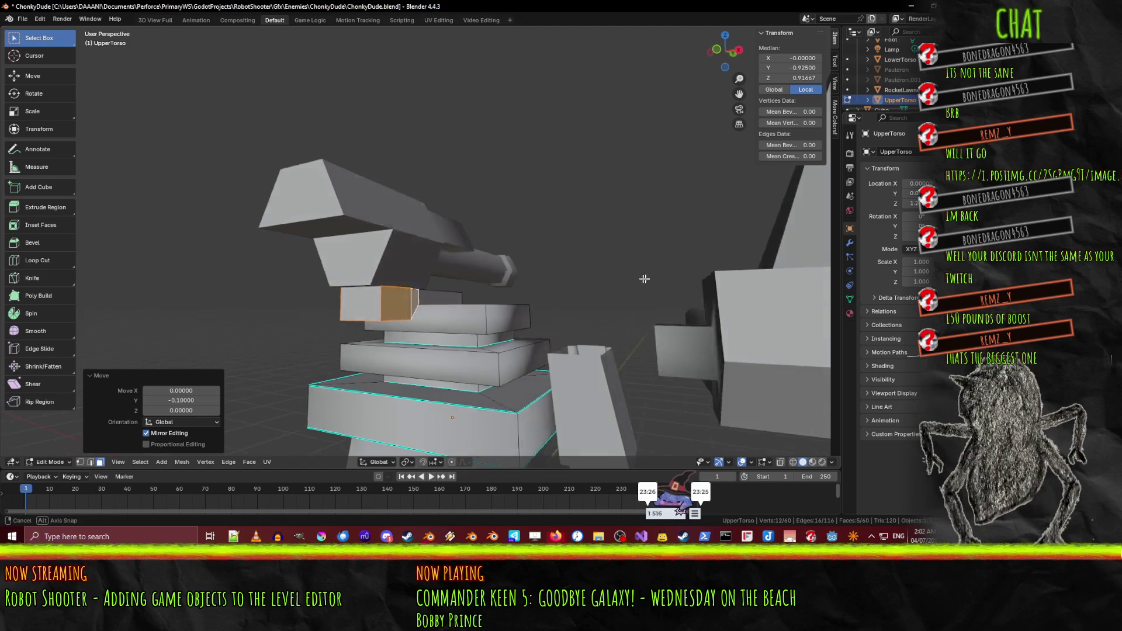
Step: In wireframe, push the connector's end face -0.2 along Y, then return to solid shading
mouse_move(378, 301)
middle_down()
mouse_move(530, 328)
mouse_move(496, 325)
mouse_move(530, 345)
mouse_move(610, 296)
mouse_move(641, 297)
middle_up()
click(499, 304)
key(z)
click(562, 298)
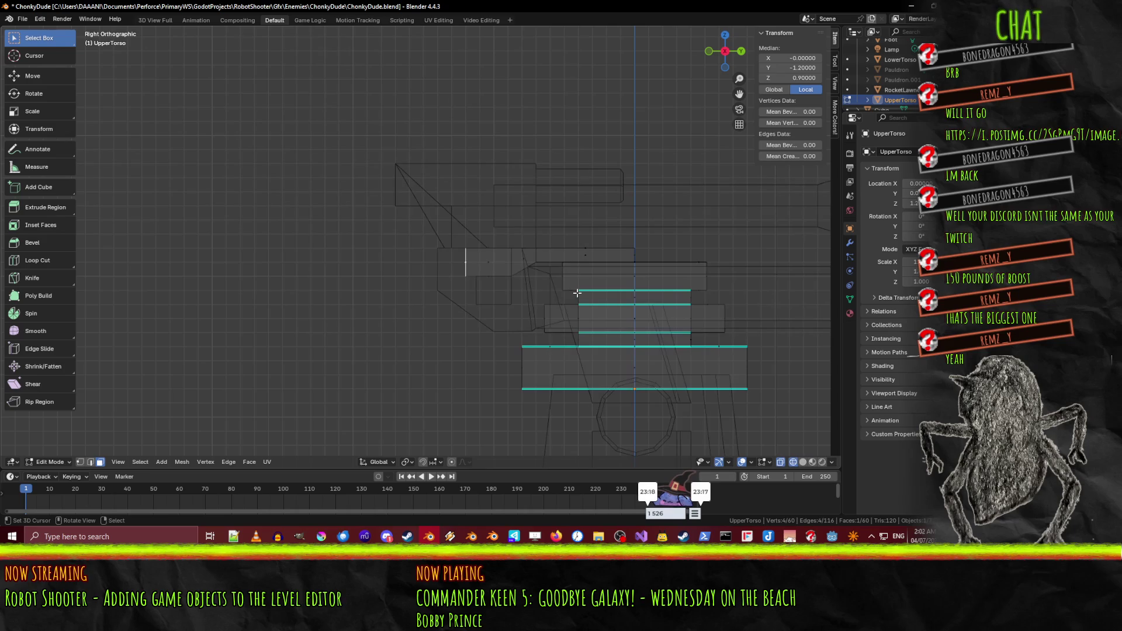
key(g)
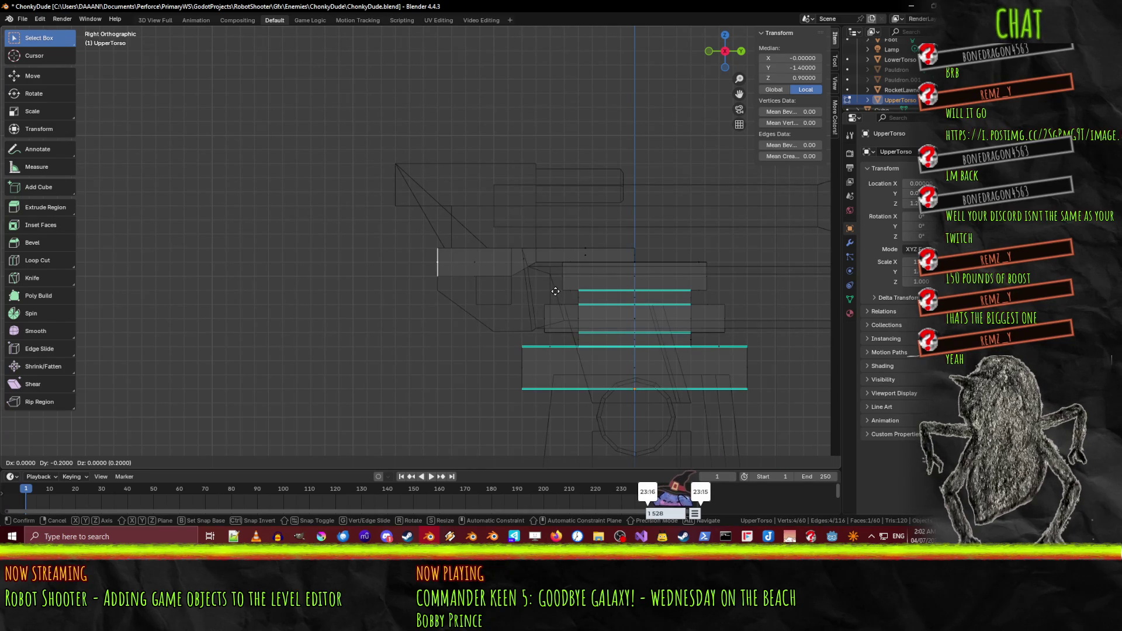
click(555, 291)
mouse_move(555, 291)
middle_down()
mouse_move(562, 275)
mouse_move(546, 251)
middle_up()
key(z)
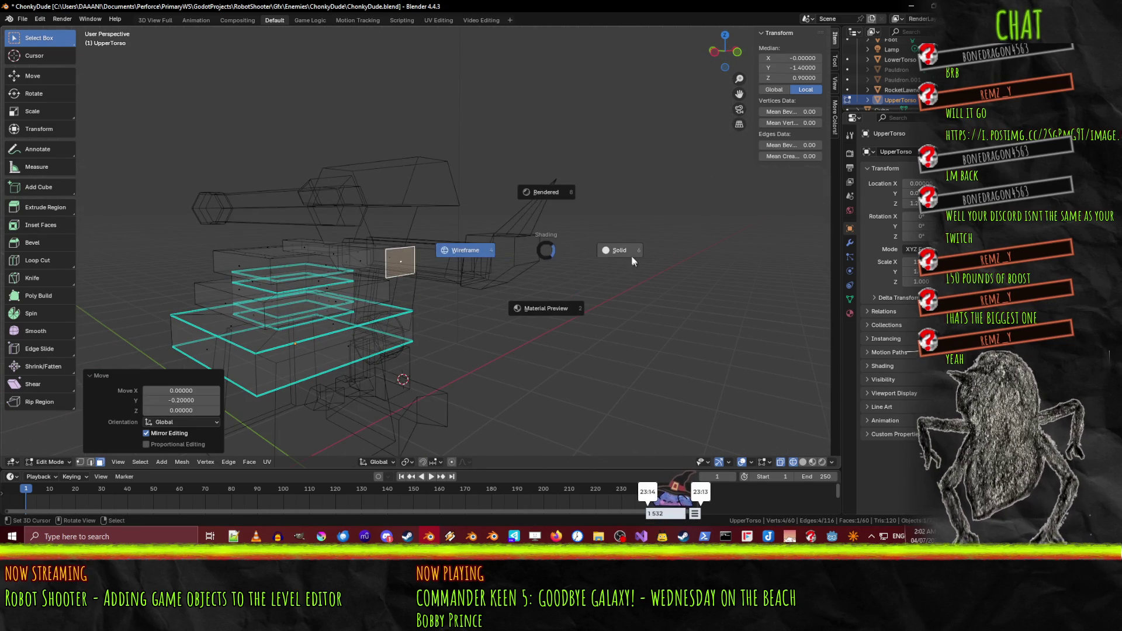
click(632, 255)
Step: Select the lengthened bar's edge loops and its end face
scroll(491, 271, up, 5)
click(491, 271)
scroll(340, 273, up, 5)
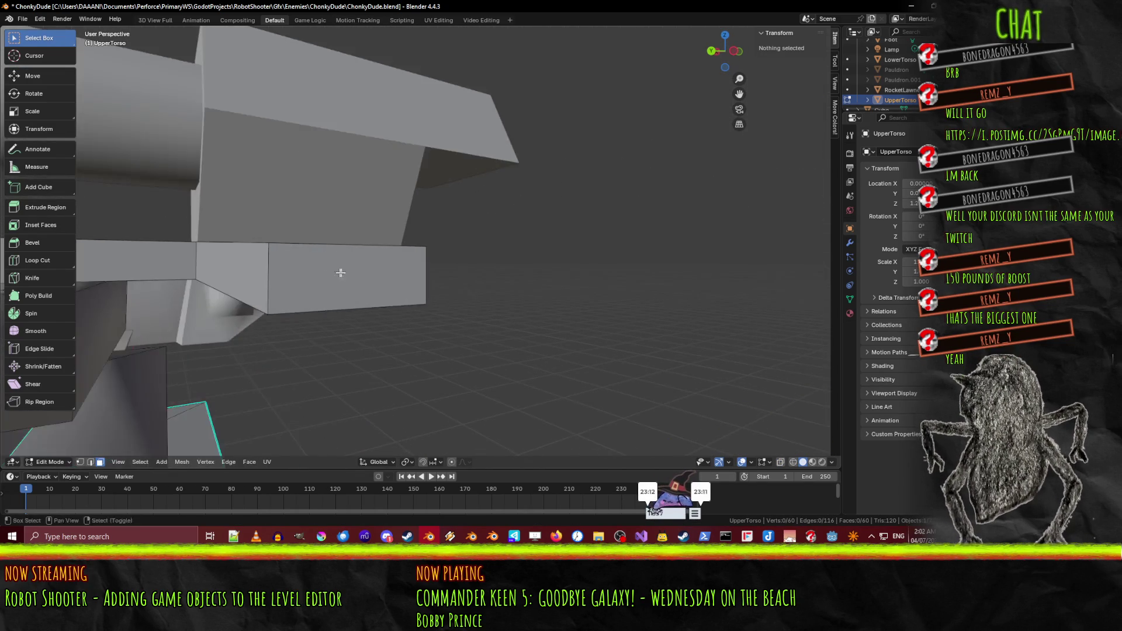
mouse_move(341, 273)
middle_down()
mouse_move(299, 339)
mouse_move(356, 321)
mouse_move(381, 295)
mouse_move(502, 302)
mouse_move(514, 292)
middle_up()
alt+click(381, 296)
alt+shift+click(579, 257)
middle_drag(579, 257, 542, 284)
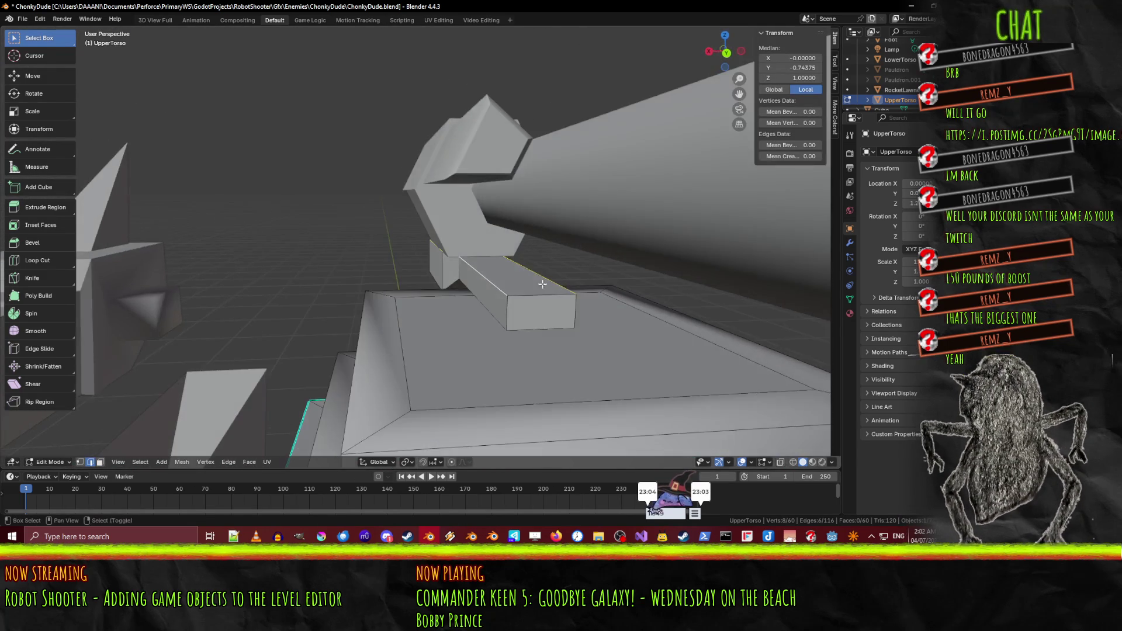
middle_drag(394, 268, 552, 288)
alt+shift+click(570, 297)
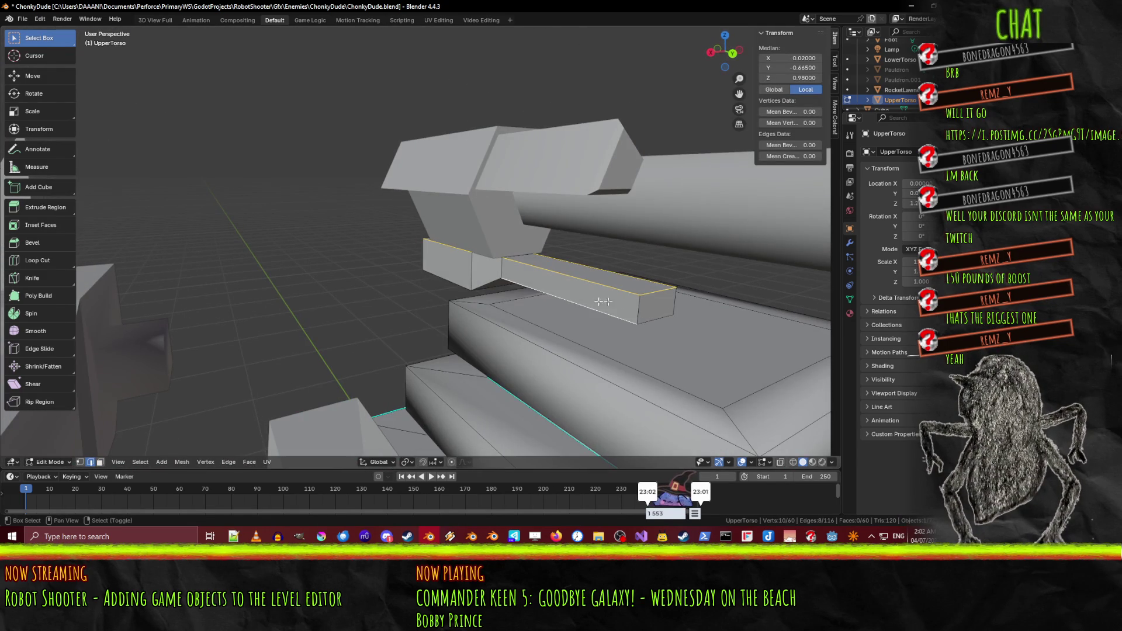
shift+click(644, 313)
middle_drag(644, 312, 630, 313)
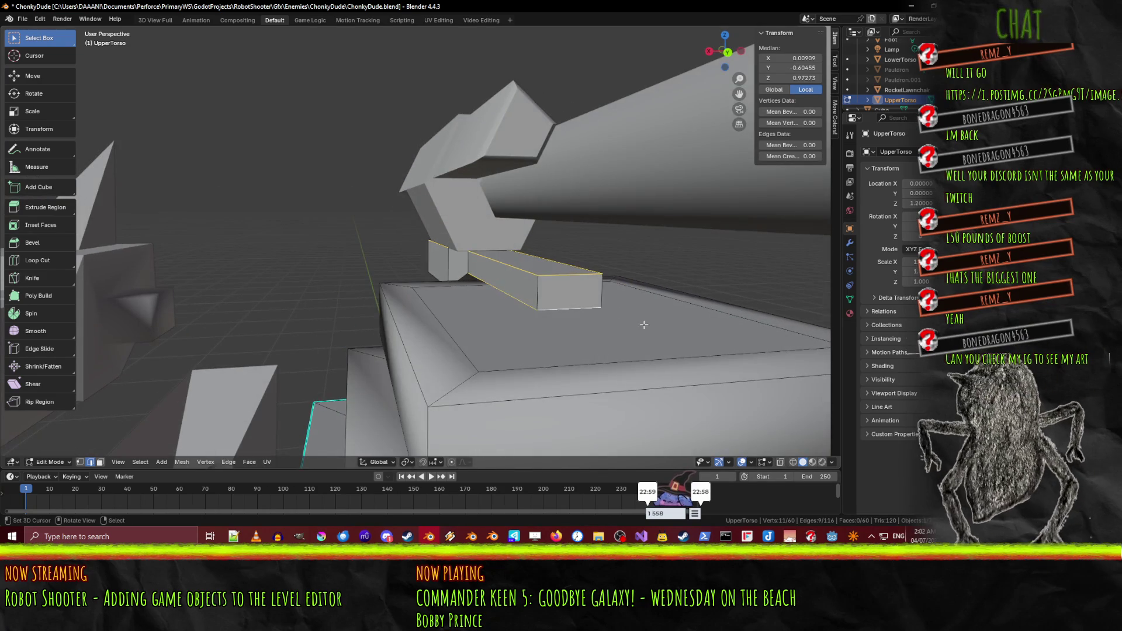
shift+click(538, 291)
shift+click(601, 291)
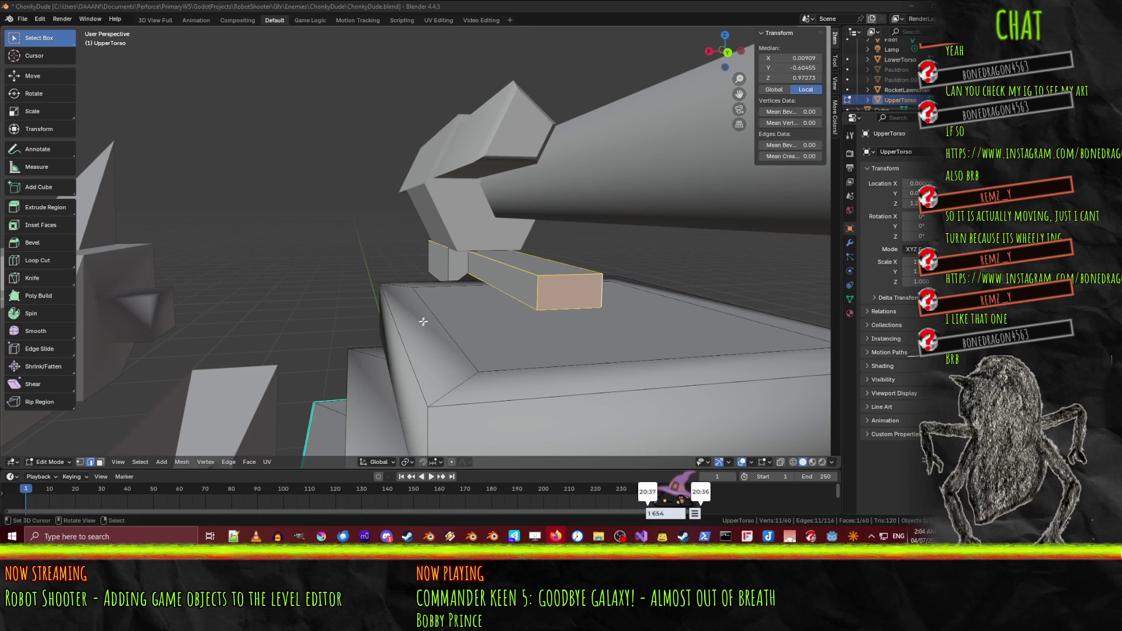
Step: Select the connector box's edges and faces and run Mark Sharp on them
mouse_move(420, 325)
middle_down()
mouse_move(567, 305)
mouse_move(396, 261)
mouse_move(684, 291)
mouse_move(309, 284)
middle_up()
alt+shift+click(385, 284)
alt+shift+click(399, 279)
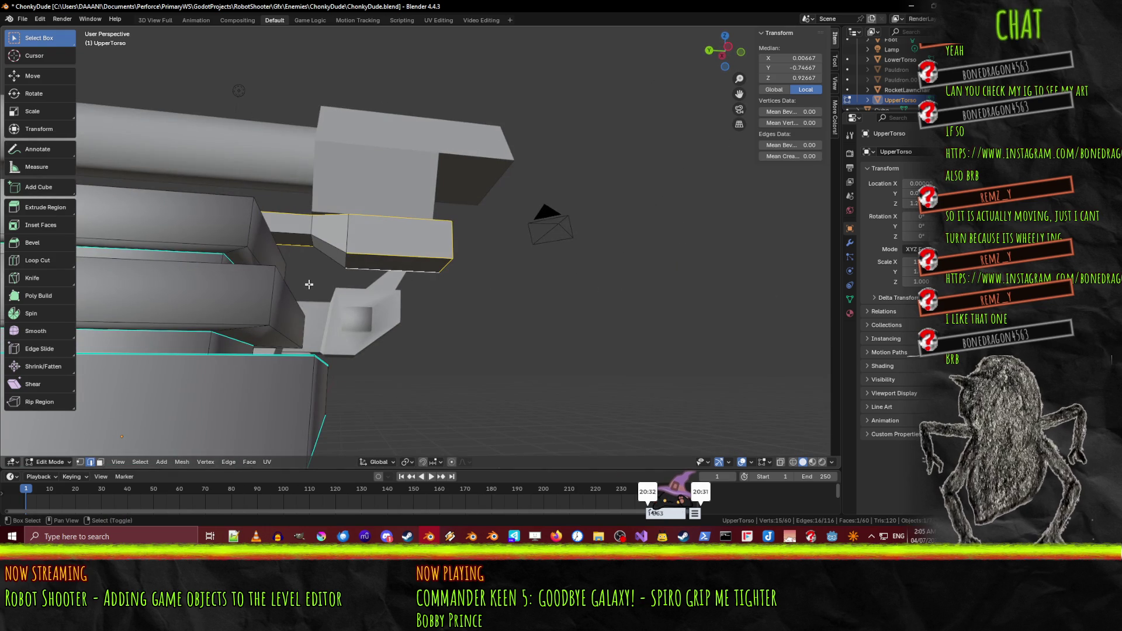
alt+shift+click(331, 248)
mouse_move(308, 236)
middle_down()
mouse_move(348, 289)
mouse_move(356, 266)
mouse_move(410, 269)
middle_up()
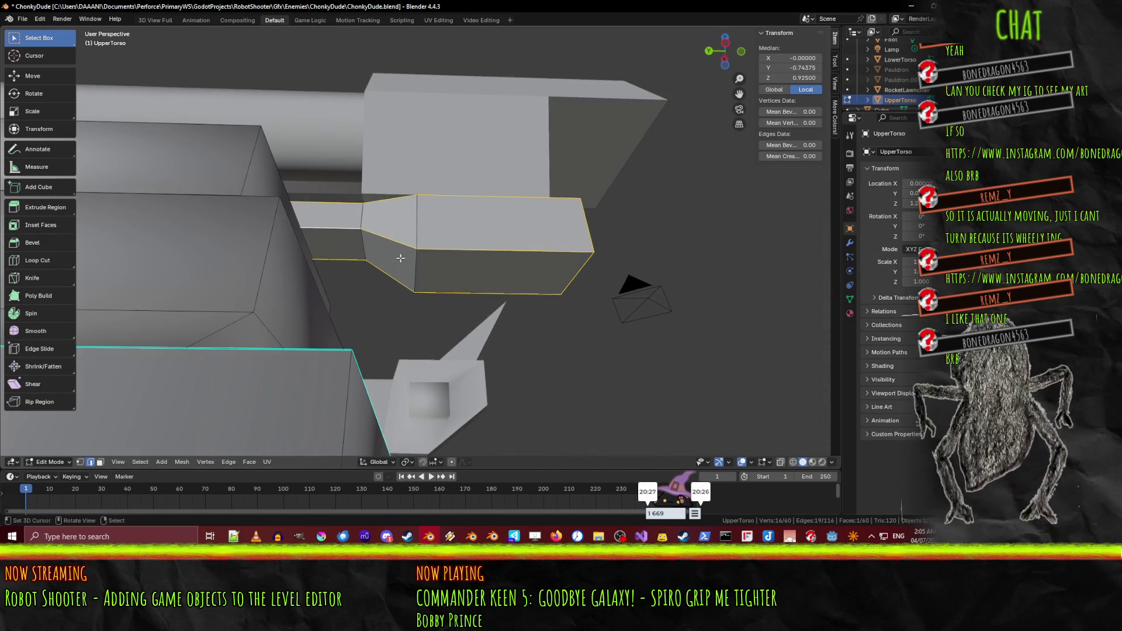
shift+click(416, 270)
shift+click(361, 248)
alt+shift+click(362, 227)
mouse_move(363, 227)
middle_down()
mouse_move(538, 287)
mouse_move(421, 251)
mouse_move(390, 264)
mouse_move(446, 310)
mouse_move(575, 308)
mouse_move(468, 306)
mouse_move(527, 308)
middle_up()
shift+click(447, 290)
key(F3)
click(554, 304)
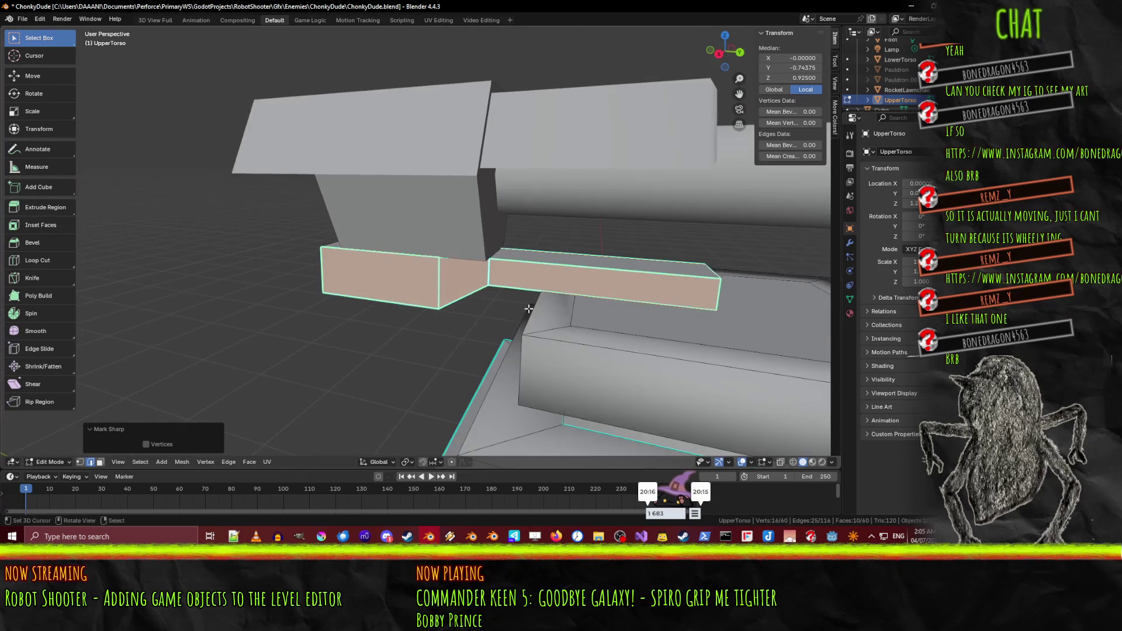
Step: Inspect the upper torso shading, then Clear Sharp on the joint edges between the bar sections
key(F3)
key(Escape)
key(Tab)
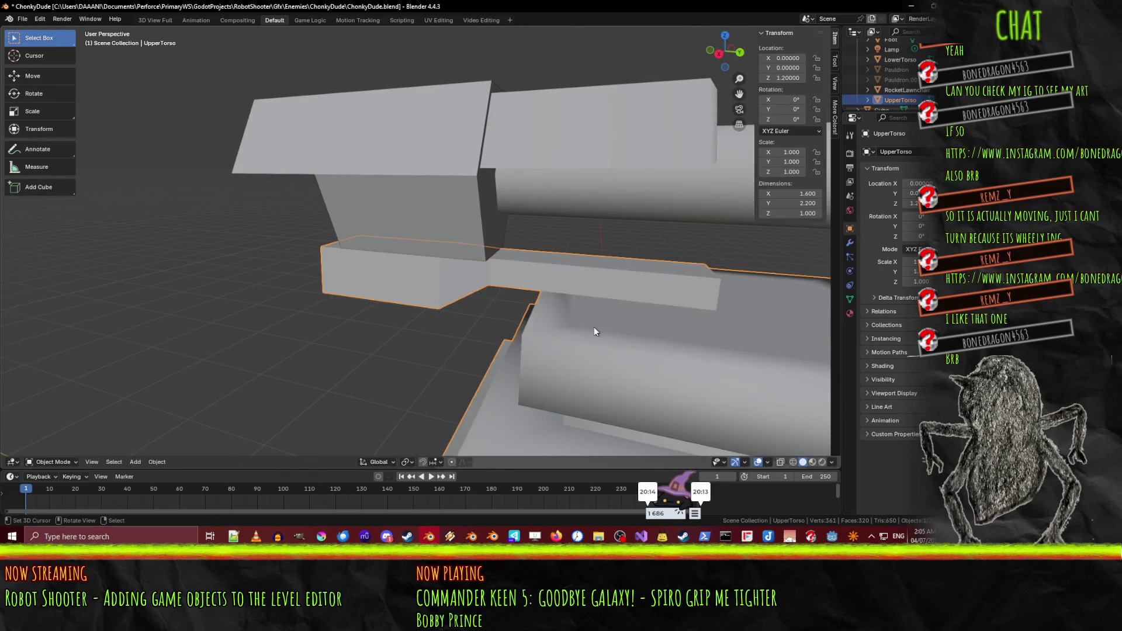
mouse_move(594, 327)
middle_down()
mouse_move(626, 293)
mouse_move(543, 270)
mouse_move(612, 243)
mouse_move(643, 288)
mouse_move(442, 283)
middle_up()
key(Tab)
click(445, 293)
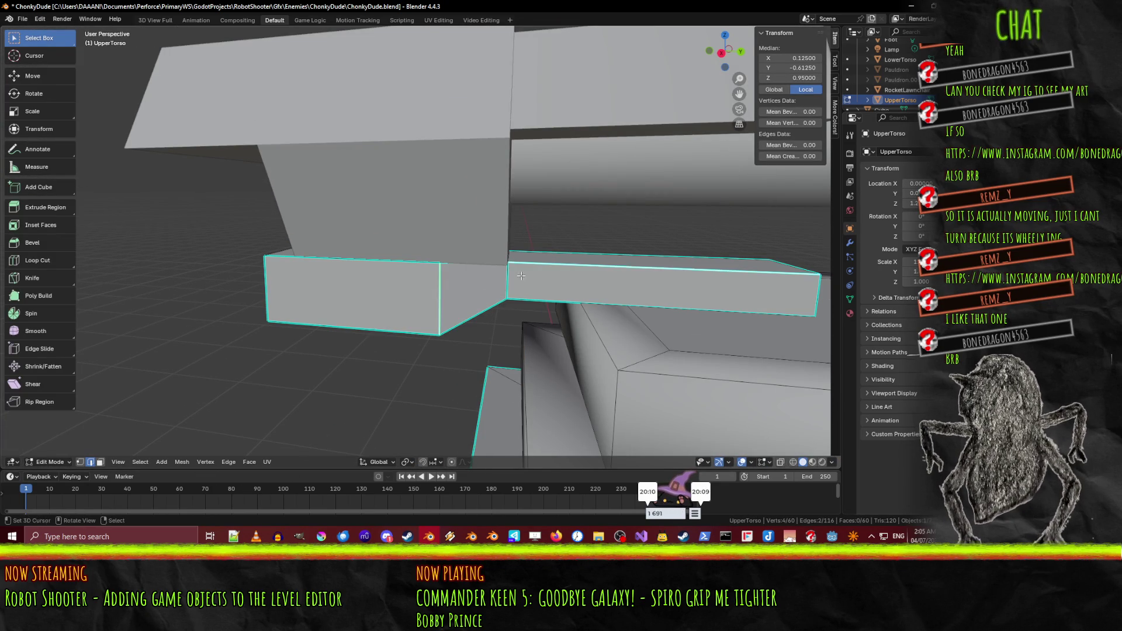
shift+click(543, 276)
key(F3)
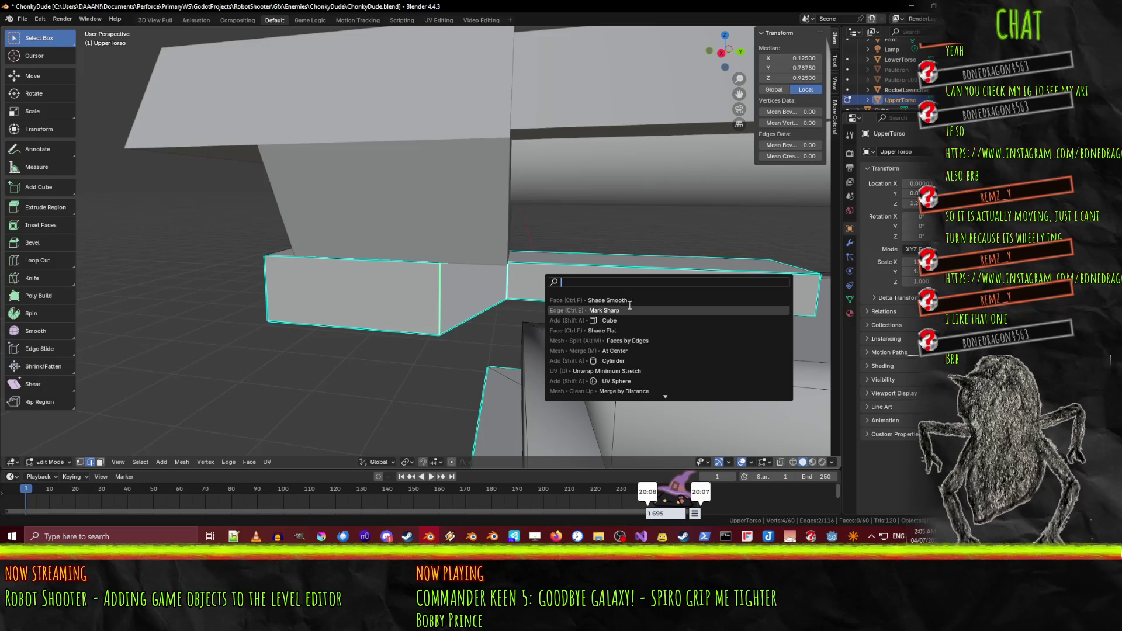
text(clear)
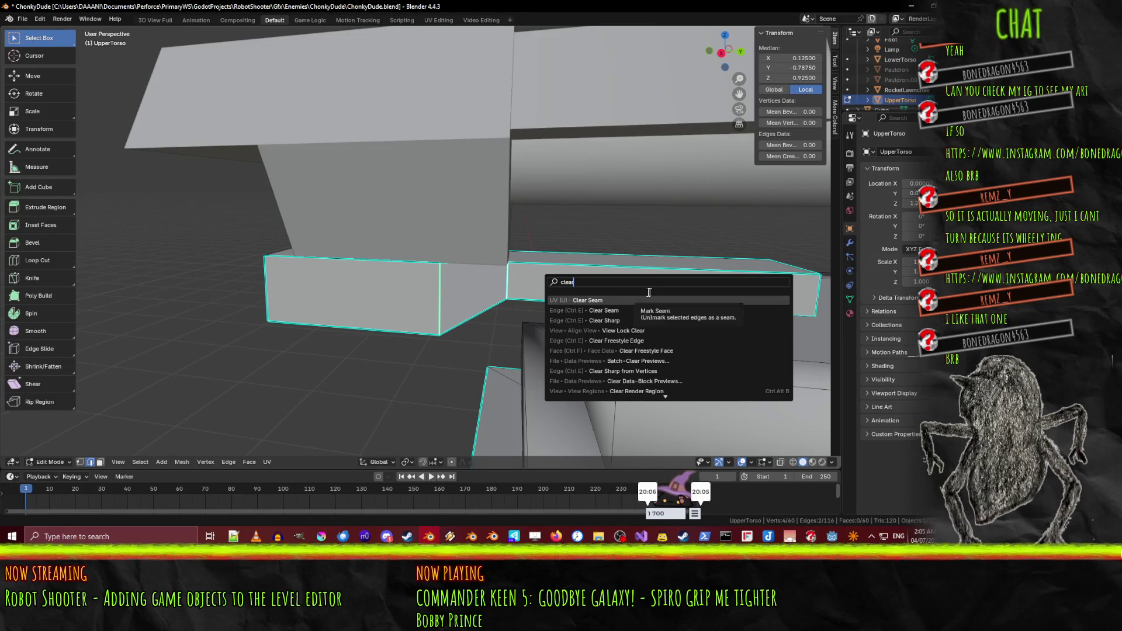
click(605, 321)
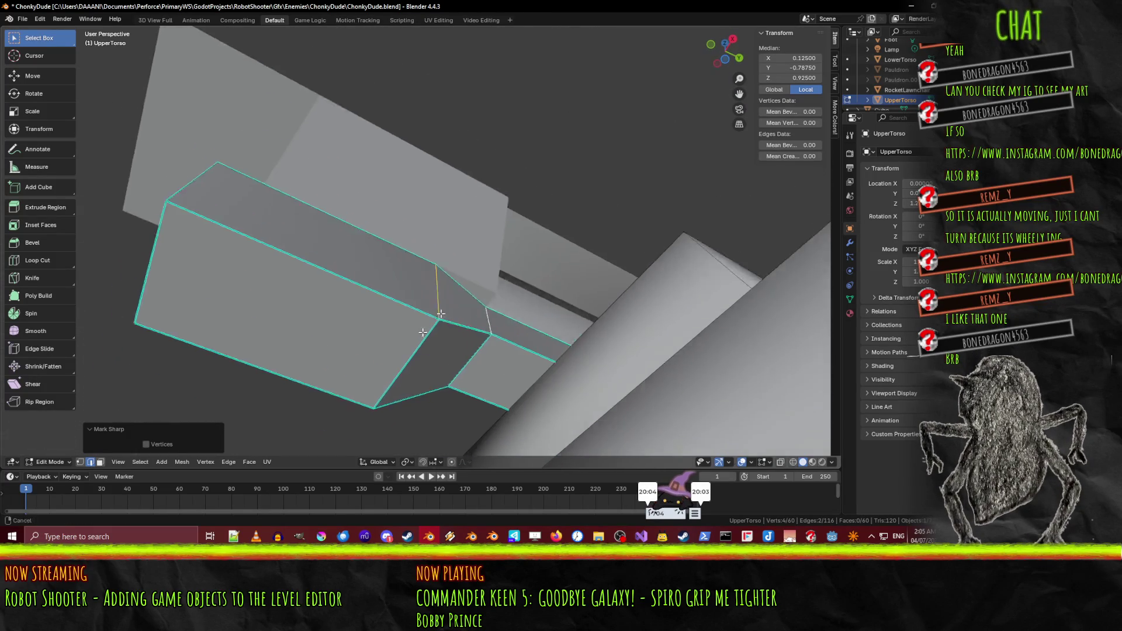
Step: Select two more joint edges of the connector bar and an edge beneath it
click(459, 294)
click(516, 293)
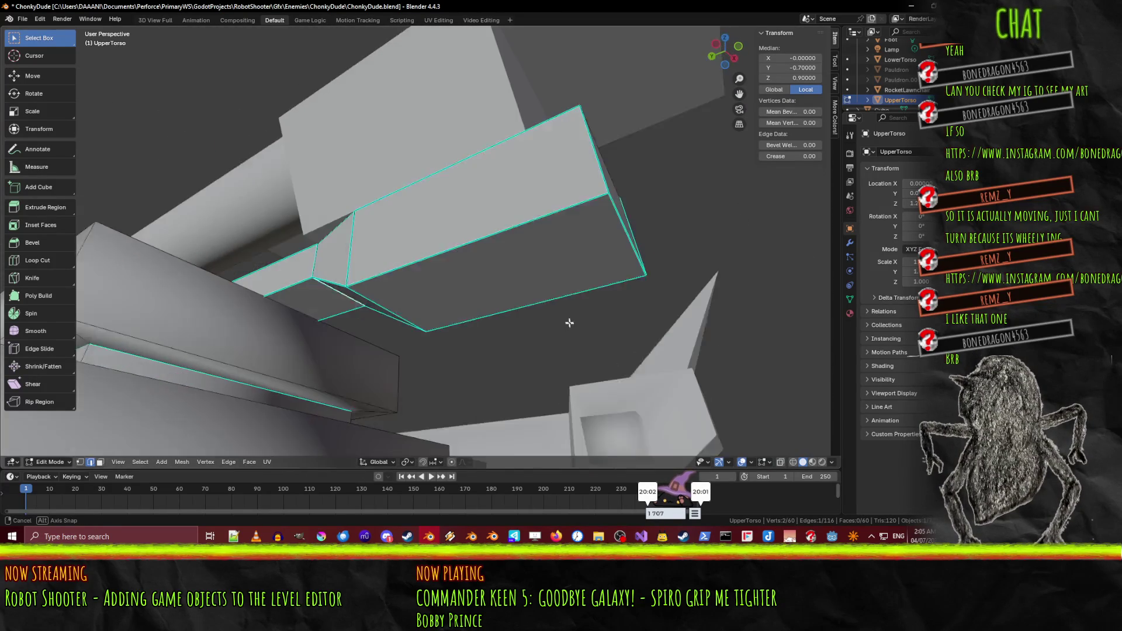
click(333, 260)
key(F3)
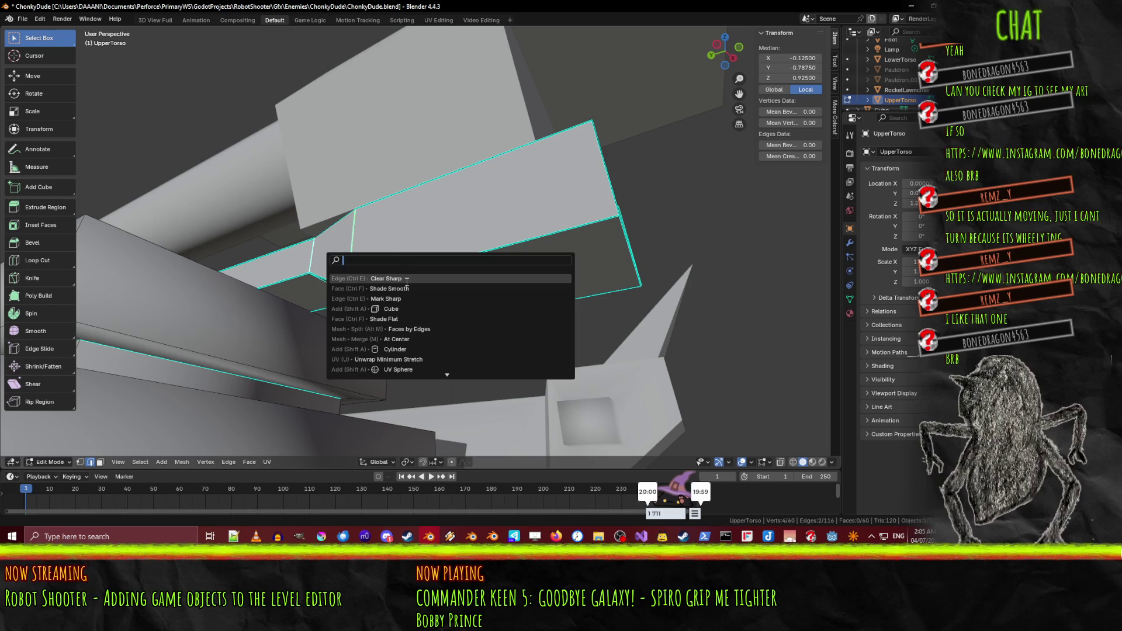